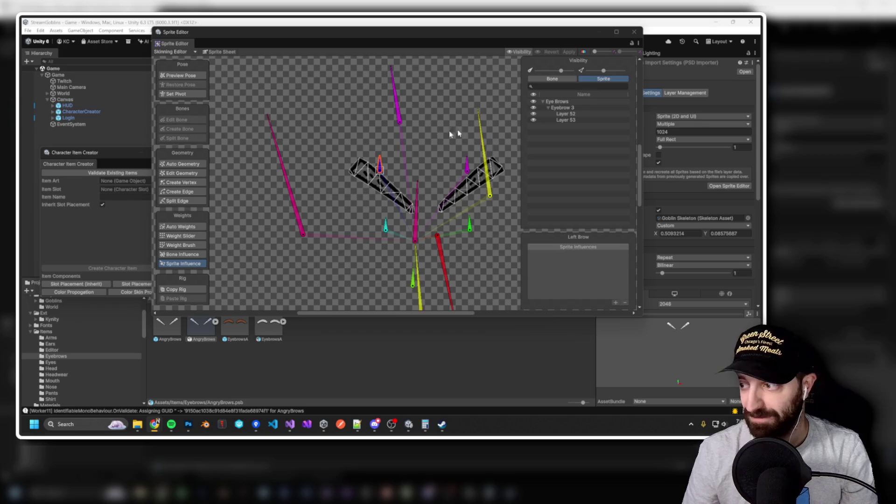
# Add the Layer 53 eyebrow sprite to the Left Brow bone's influences.
pyautogui.click(402, 178)
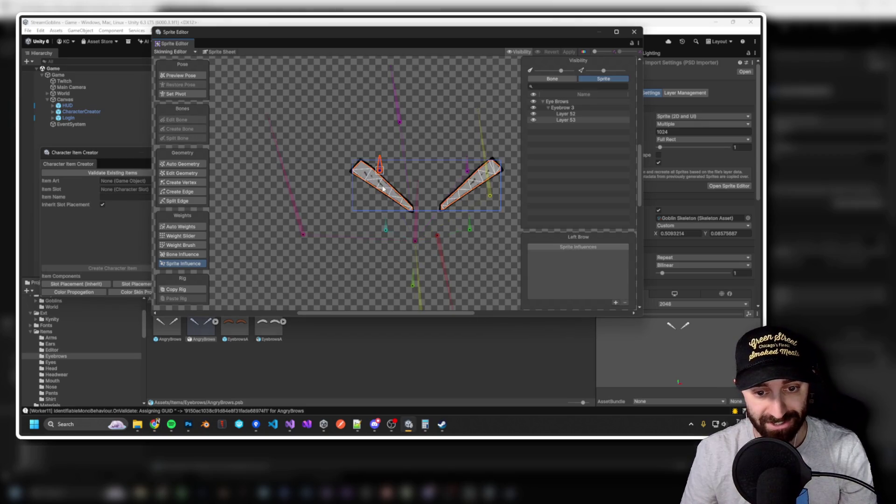
pyautogui.click(615, 302)
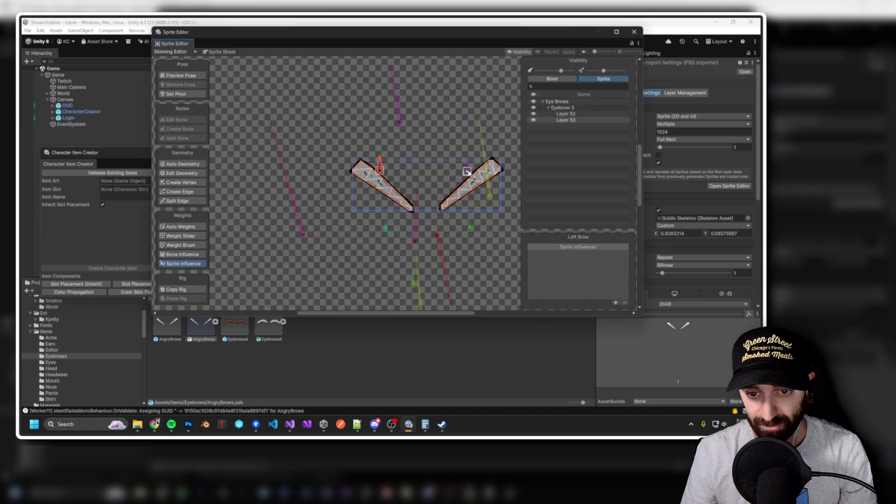
pyautogui.click(615, 303)
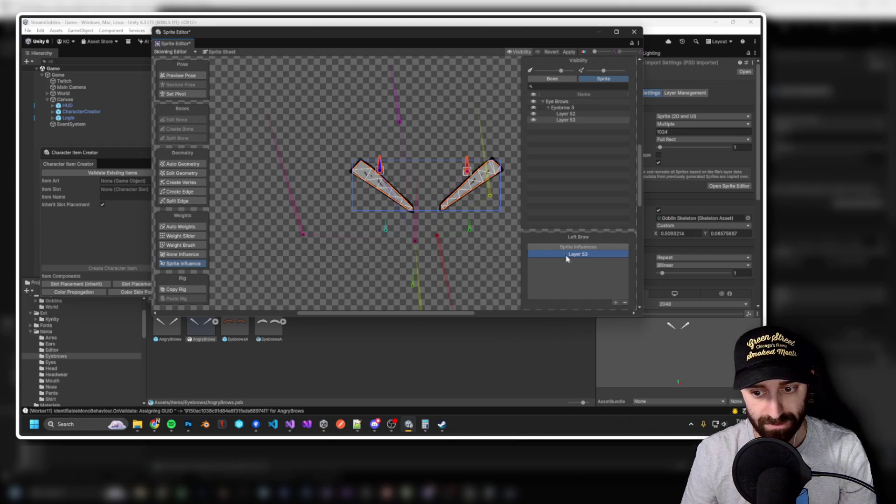
# Add both Layer 52 and Layer 53 to the Right Brow bone's influences.
pyautogui.click(467, 190)
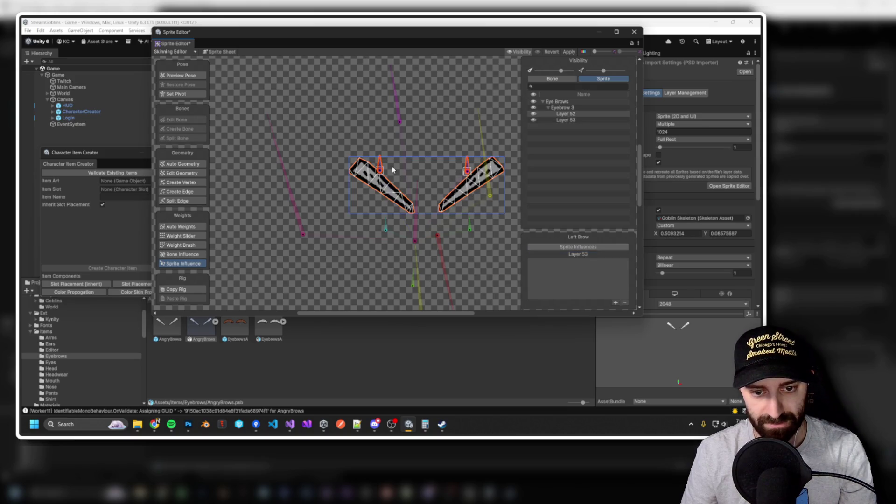
pyautogui.click(416, 240)
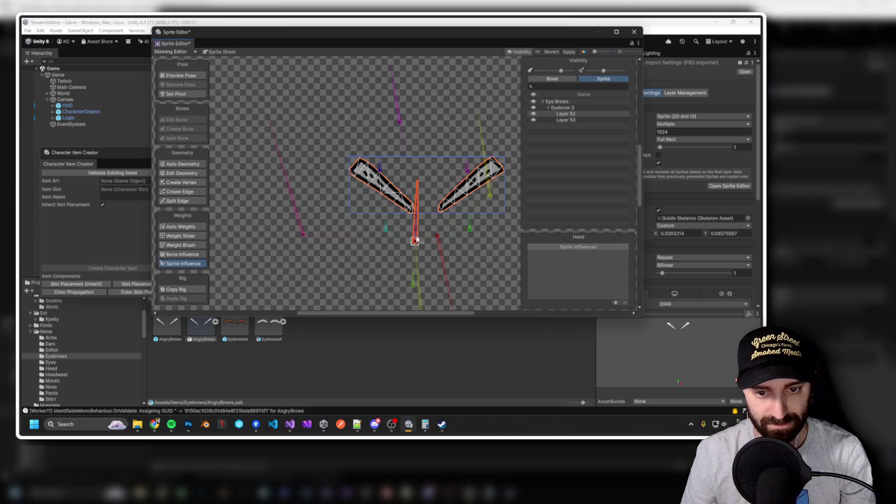
pyautogui.click(379, 164)
pyautogui.click(466, 167)
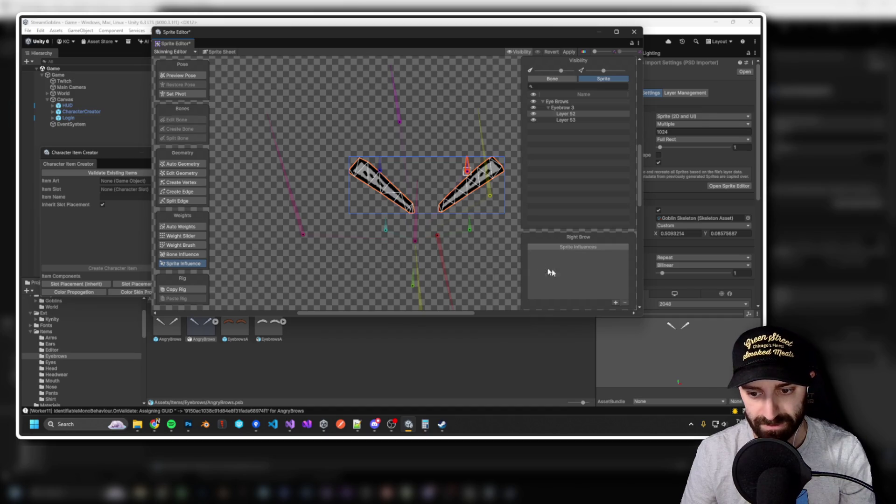
pyautogui.click(615, 303)
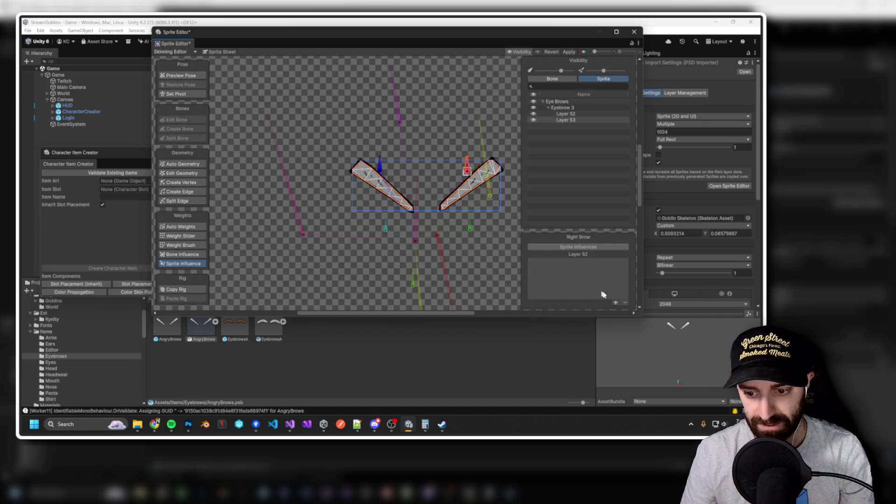
pyautogui.click(615, 302)
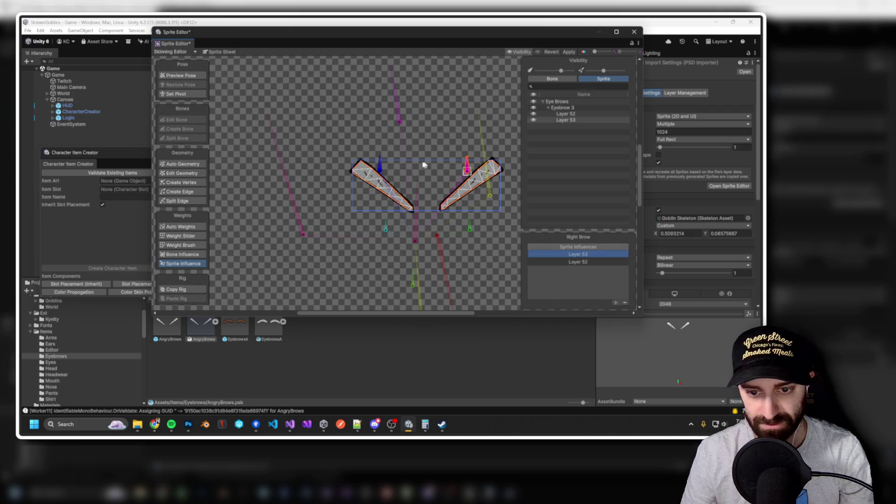
# Add Layer 52 to Left Brow's influences and generate automatic weights for the eyebrows.
pyautogui.click(381, 168)
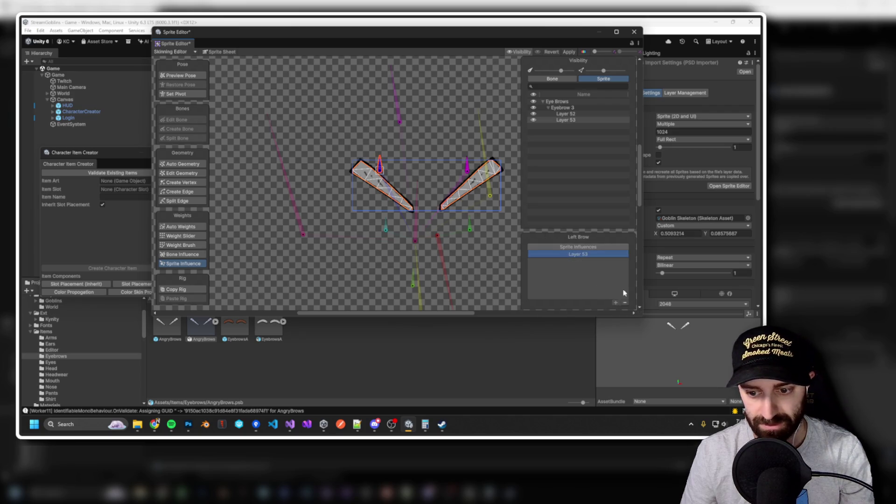
pyautogui.click(392, 196)
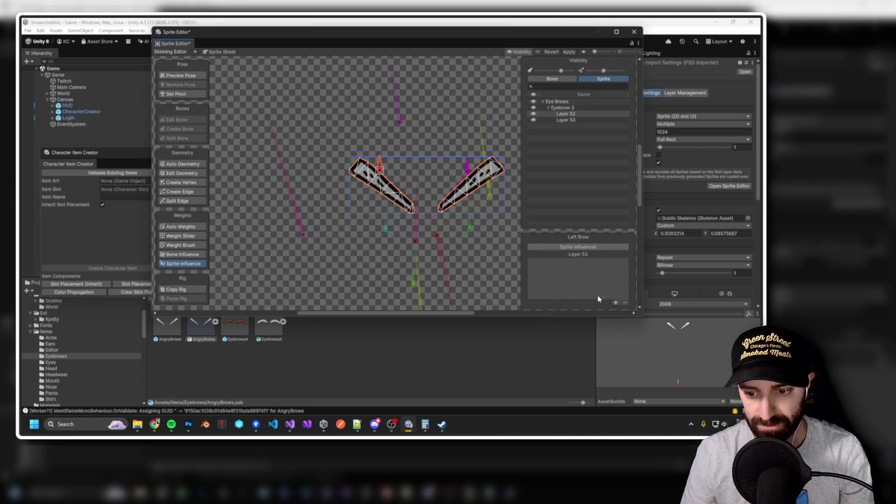
pyautogui.click(615, 303)
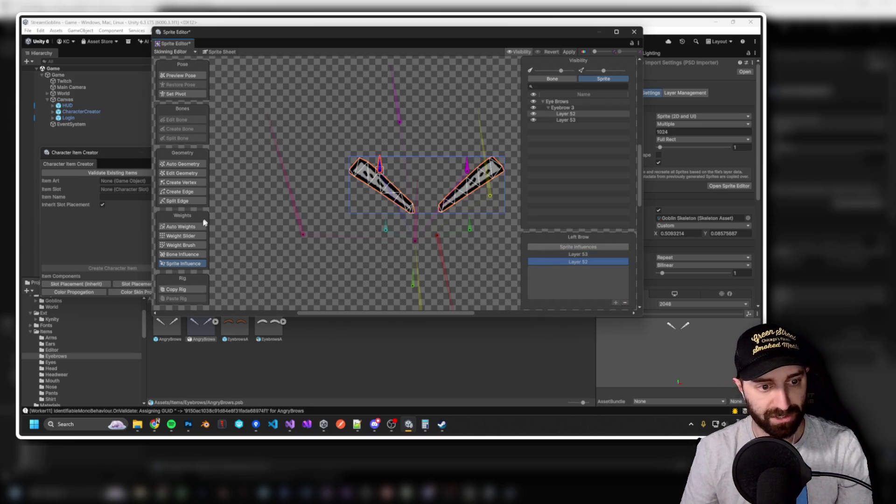
pyautogui.hotkey('shift', 'z')
pyautogui.click(543, 300)
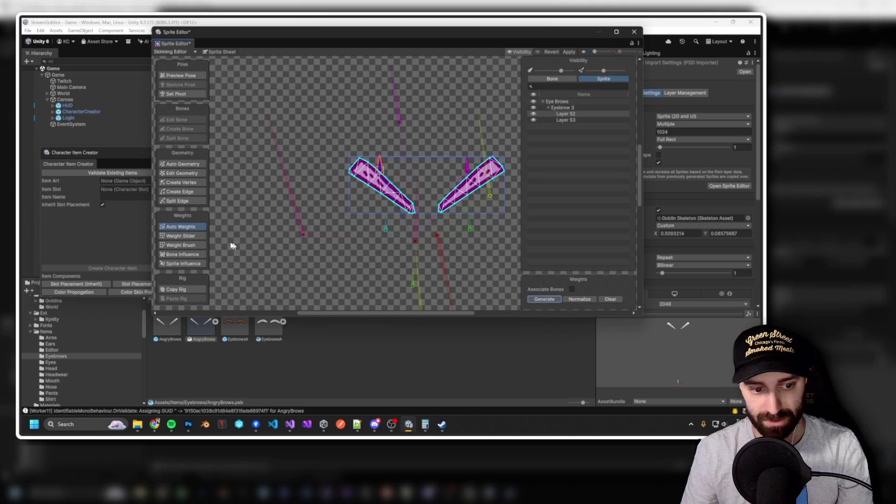
# Check the brow bones' sprite influences and regenerate automatic weights for Layer 53.
pyautogui.scroll(3, 441, 168)
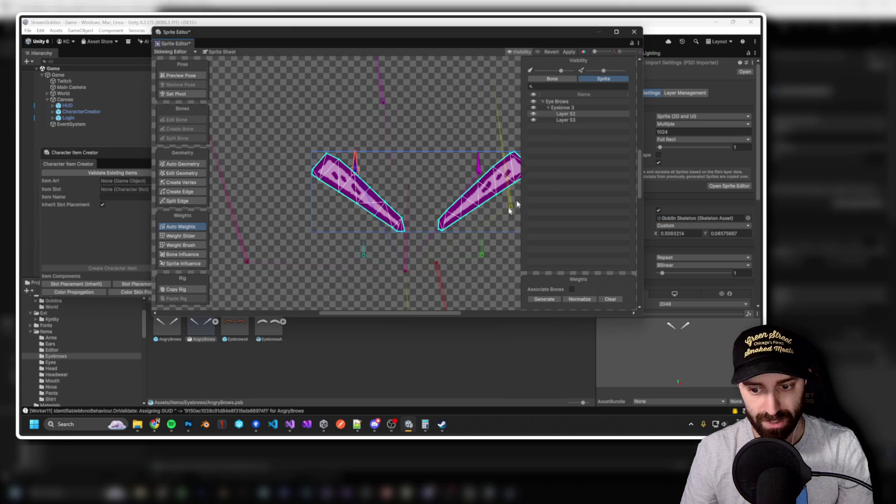
pyautogui.click(182, 263)
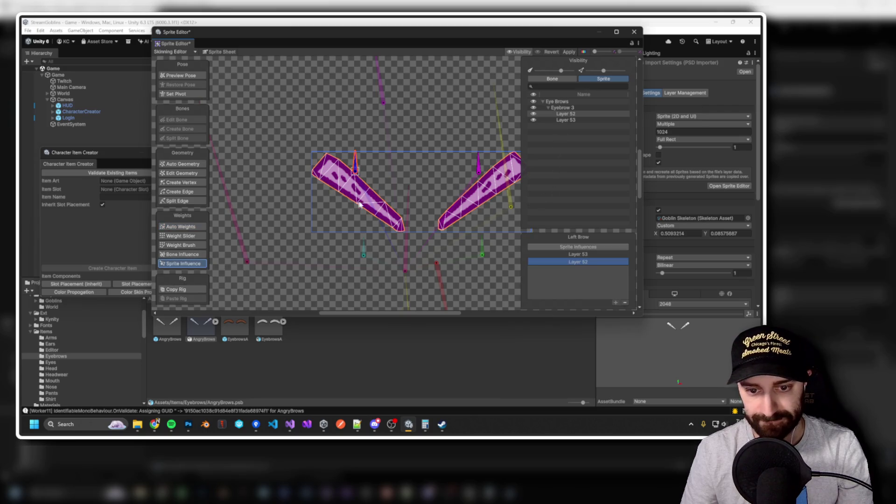
pyautogui.click(478, 169)
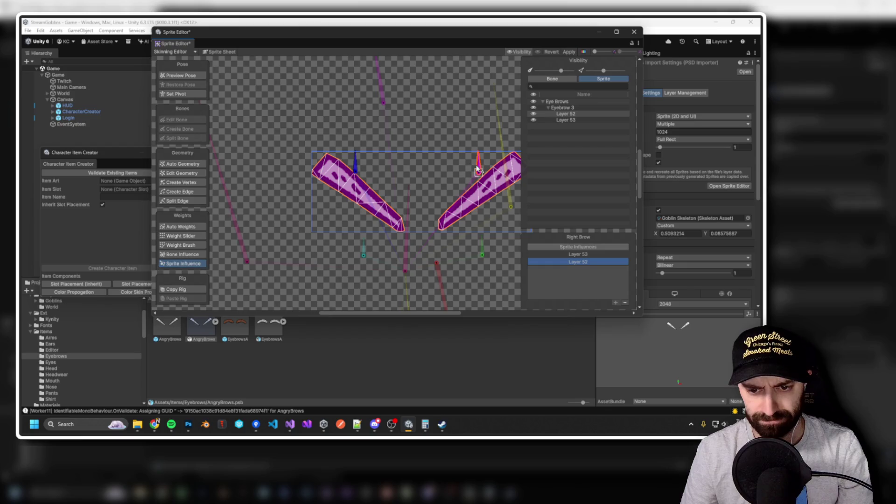
pyautogui.click(356, 169)
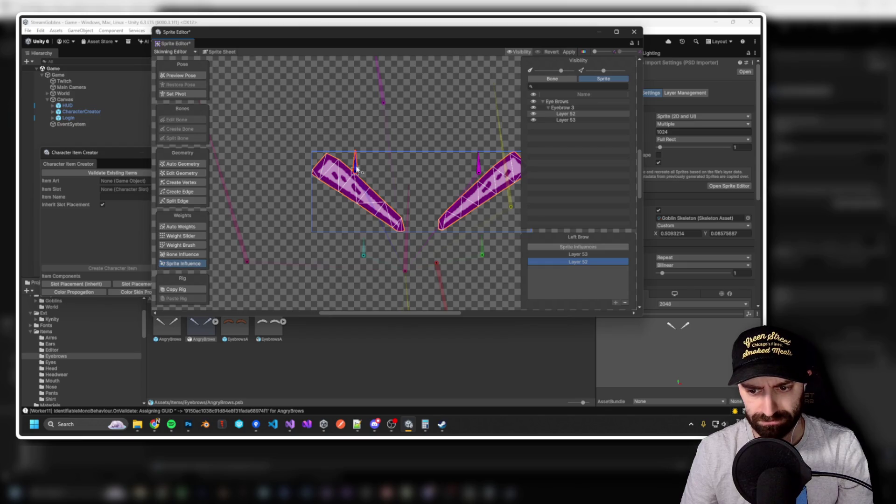
pyautogui.click(478, 168)
pyautogui.click(564, 120)
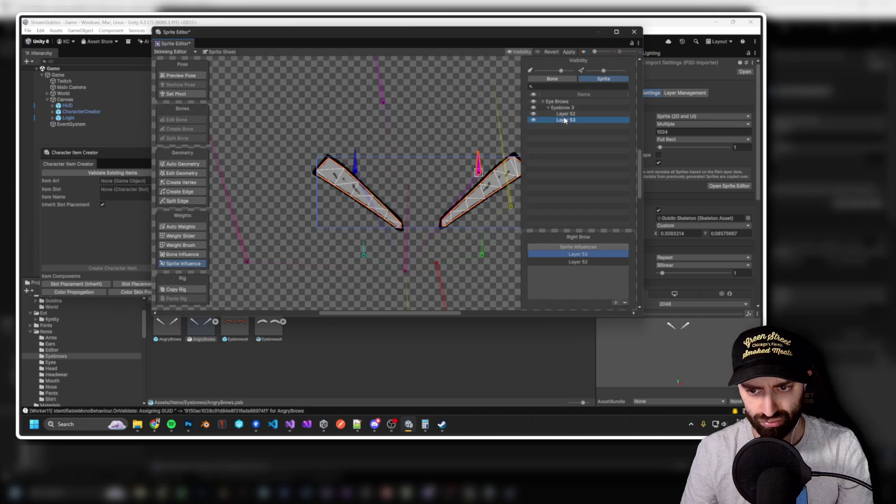
pyautogui.click(198, 227)
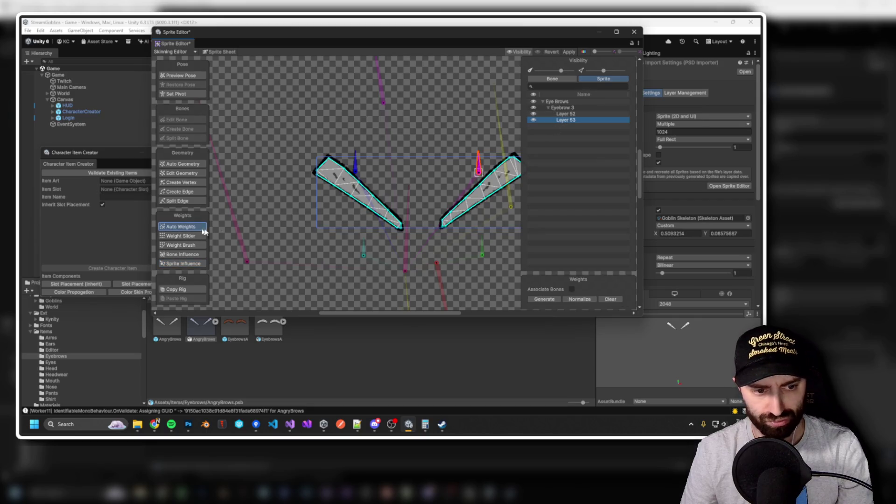
pyautogui.click(544, 299)
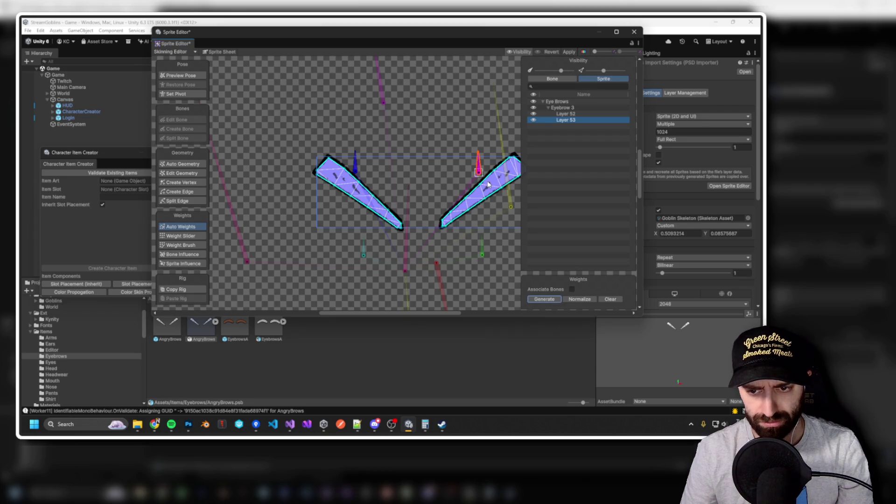
# Add Layer 52, review Right Brow's influences, normalize the weights, and show the bone list.
pyautogui.keyDown('shift'); pyautogui.click(564, 120); pyautogui.keyUp('shift')
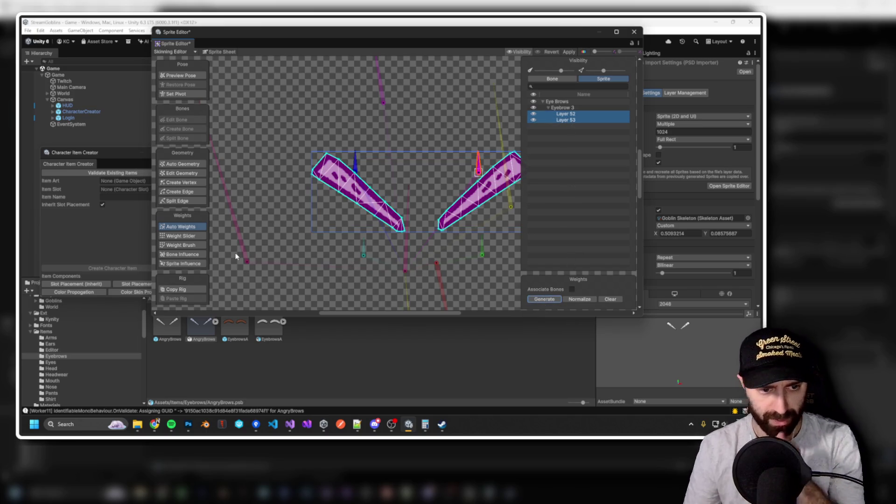
pyautogui.click(183, 264)
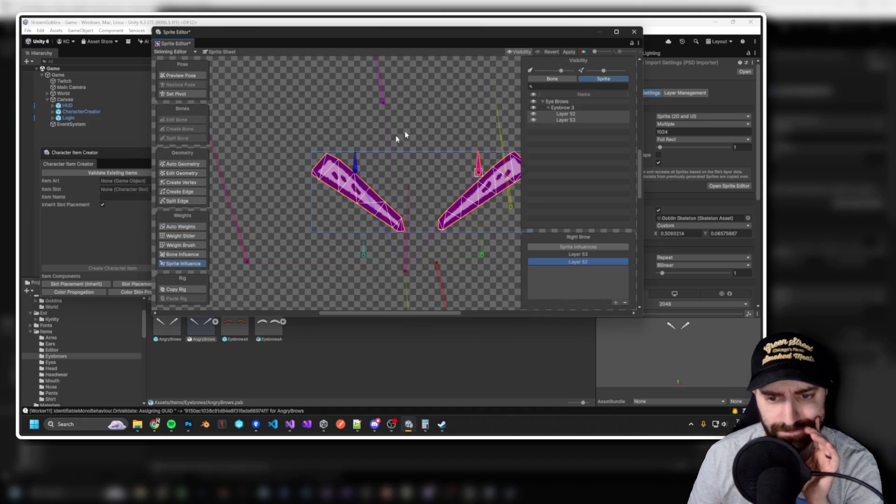
pyautogui.click(483, 256)
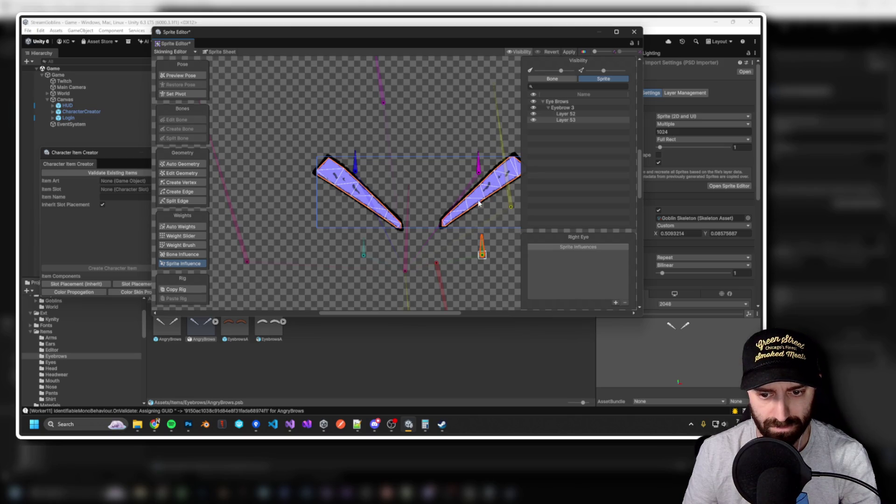
pyautogui.click(478, 166)
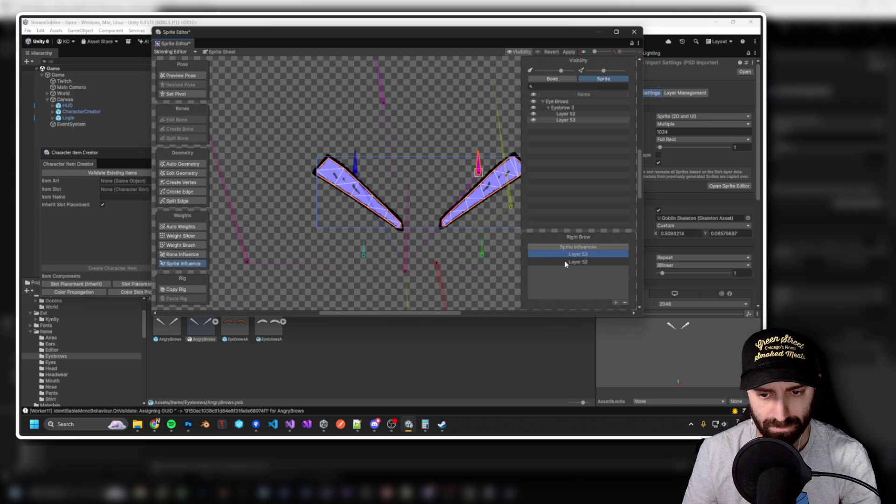
pyautogui.click(184, 226)
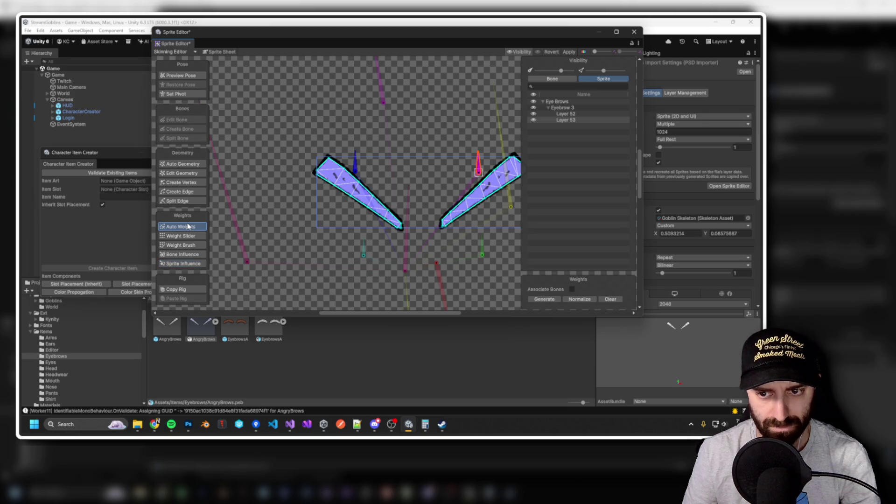
pyautogui.click(578, 299)
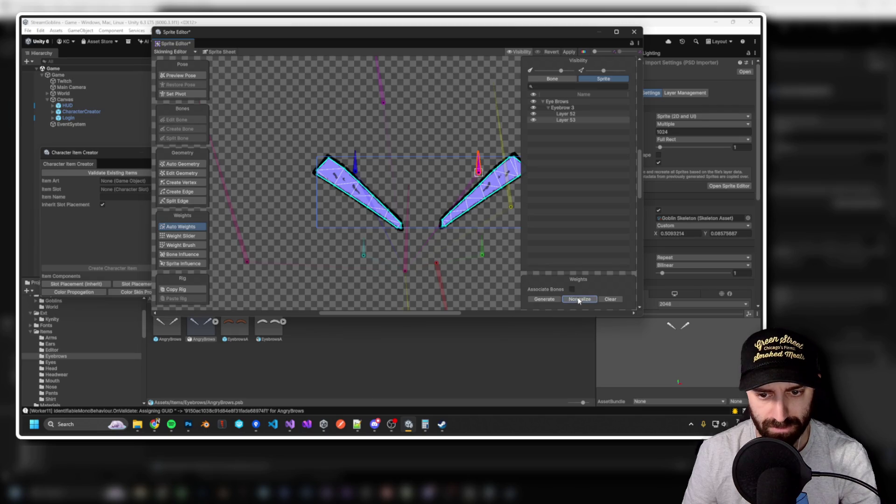
pyautogui.click(552, 80)
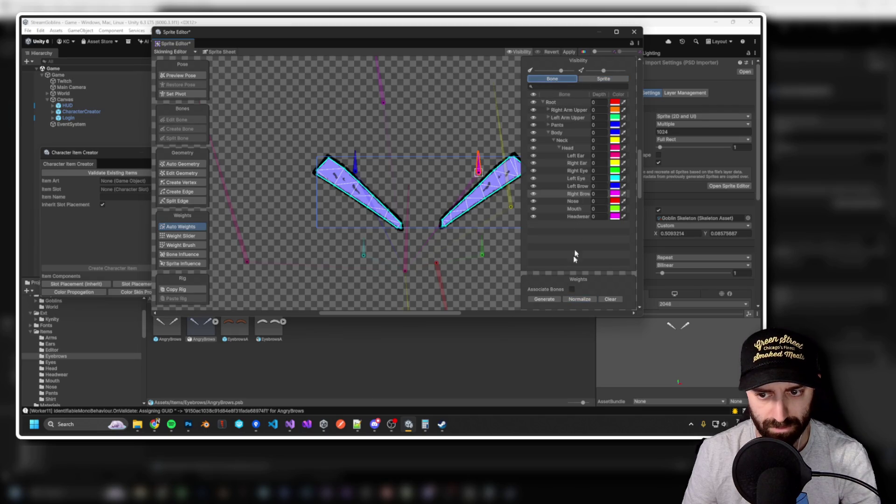
# Normalize again, confirm Left Brow influences Layer 53, and ready the Weight Brush for Left Brow.
pyautogui.click(578, 302)
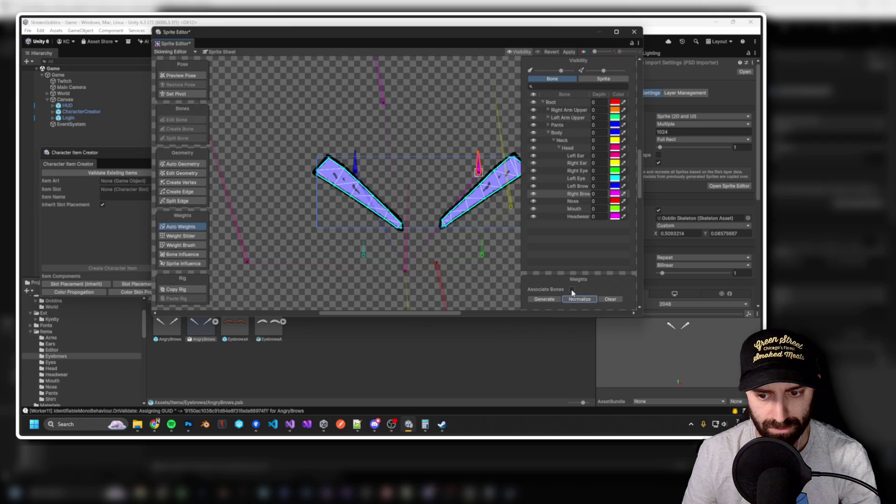
pyautogui.moveTo(417, 206); pyautogui.dragTo(383, 193)
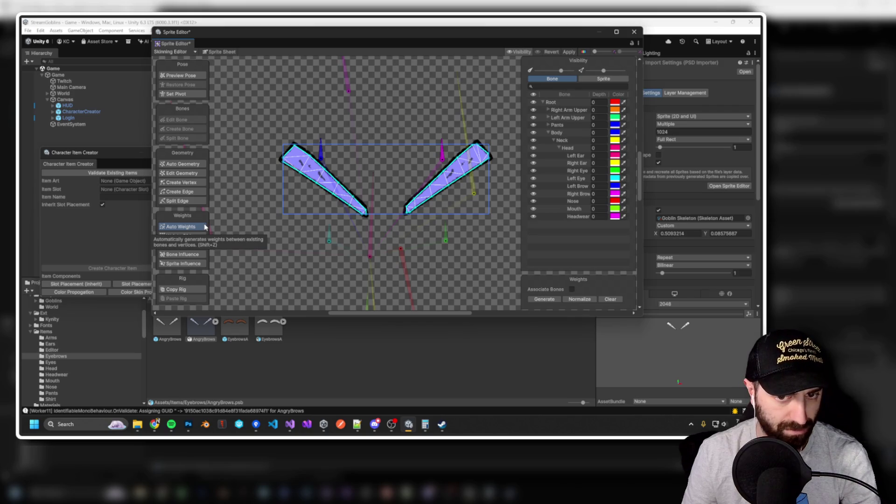
pyautogui.click(196, 255)
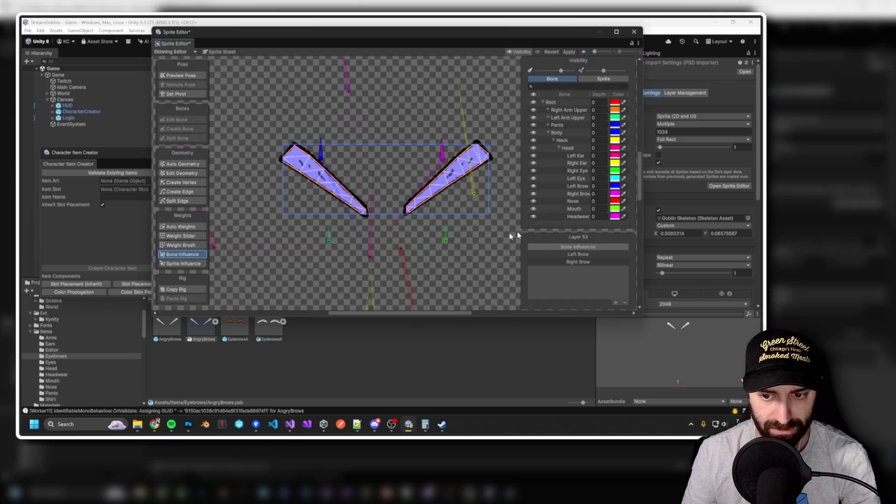
pyautogui.click(325, 146)
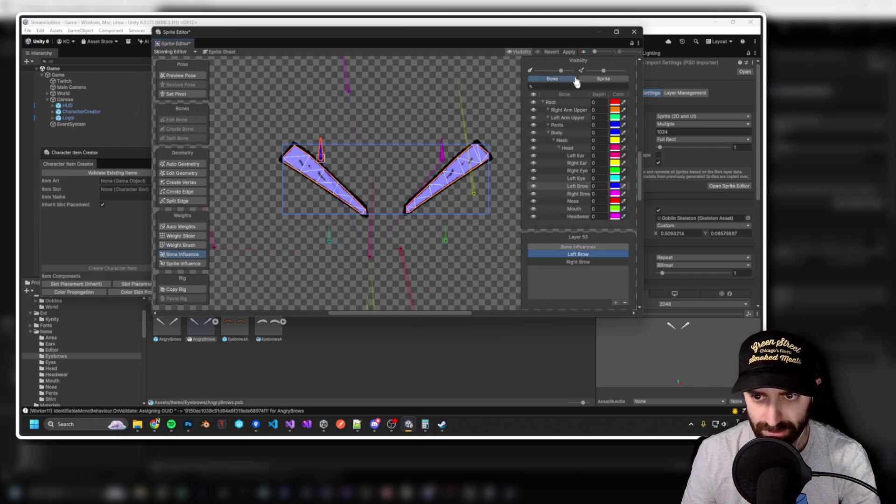
pyautogui.click(524, 52)
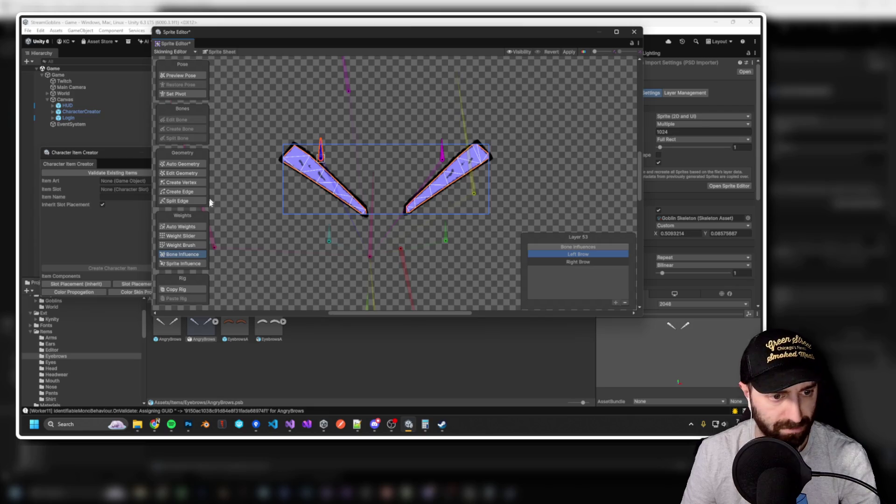
pyautogui.click(201, 245)
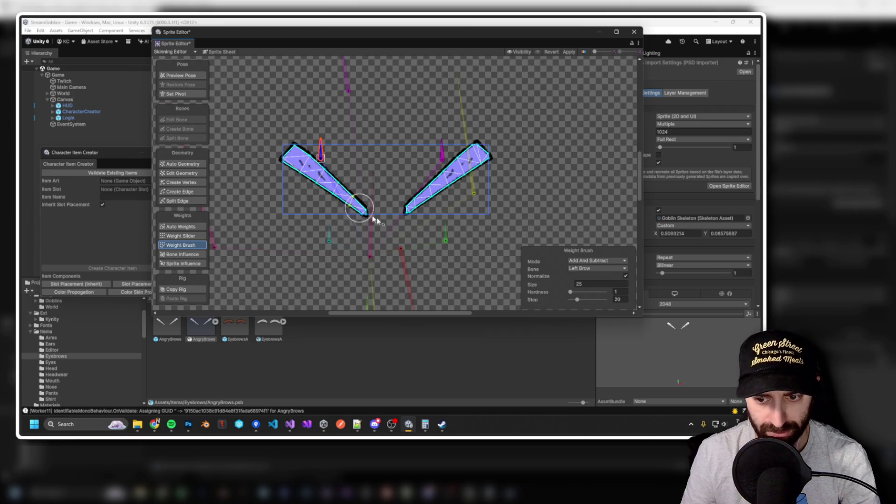
# Set brush hardness to 71 and paint the right brow onto the Right Brow bone.
pyautogui.moveTo(570, 292); pyautogui.dragTo(596, 291)
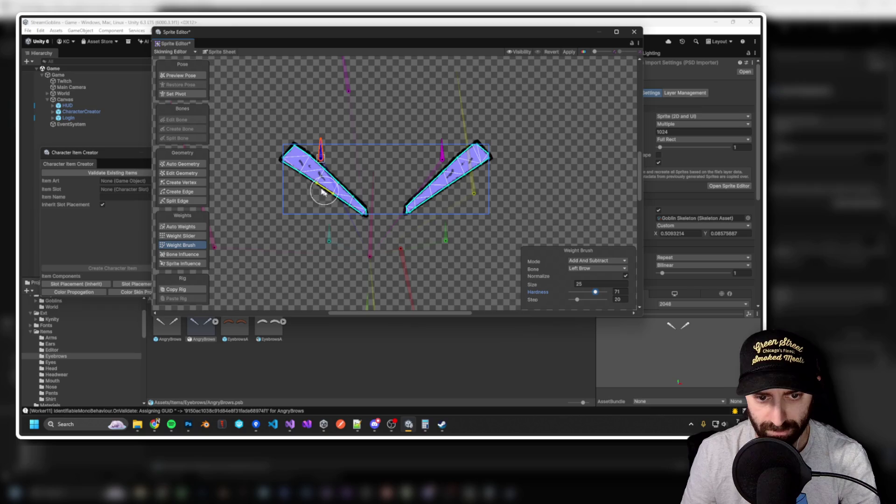
pyautogui.click(441, 159)
pyautogui.moveTo(460, 173)
pyautogui.mouseDown()
pyautogui.moveTo(474, 150)
pyautogui.moveTo(411, 201)
pyautogui.moveTo(479, 154)
pyautogui.moveTo(420, 205)
pyautogui.moveTo(493, 154)
pyautogui.moveTo(482, 194)
pyautogui.mouseUp()
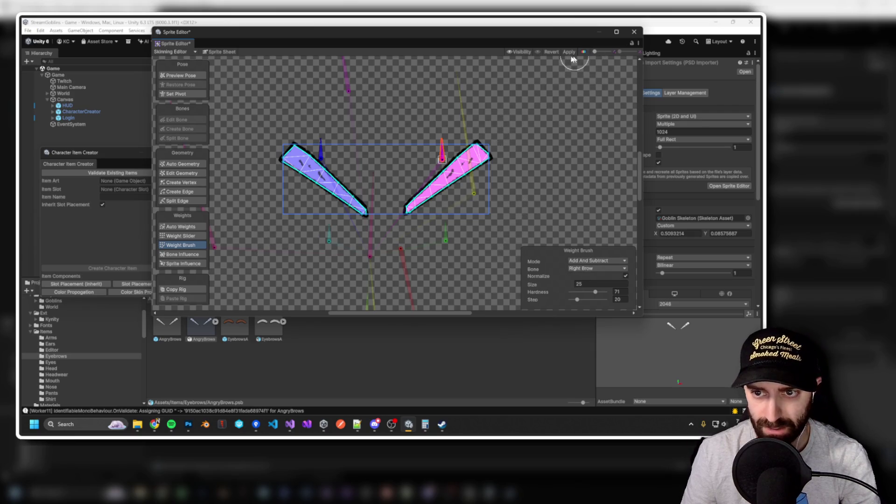
# Select Layer 52, paint the left brow onto the Left Brow bone, and apply.
pyautogui.click(521, 52)
pyautogui.click(602, 78)
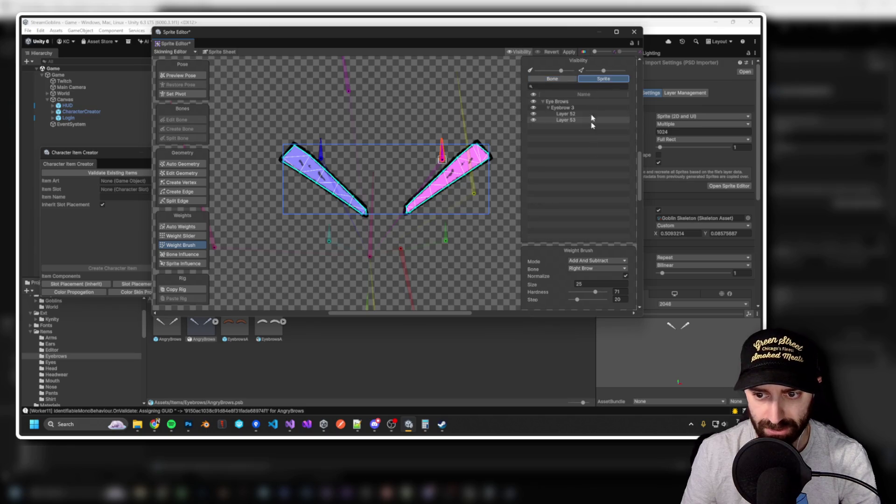
pyautogui.click(566, 114)
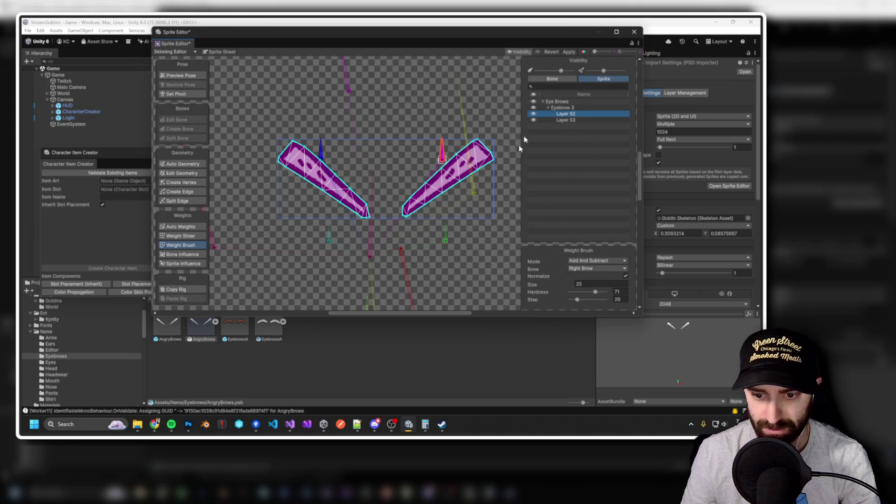
pyautogui.click(522, 51)
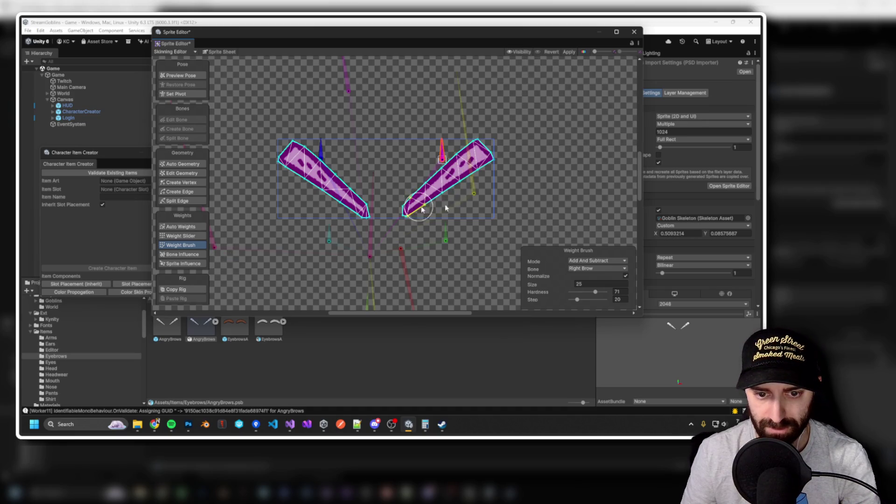
pyautogui.click(581, 268)
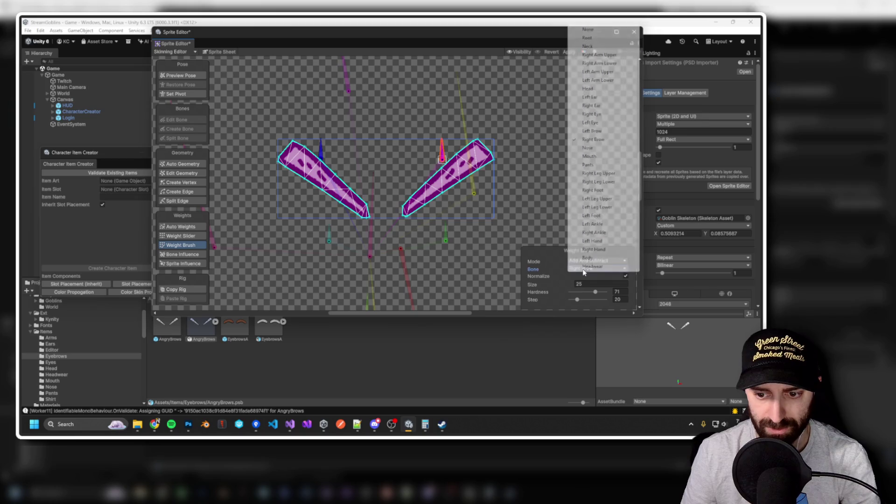
pyautogui.click(321, 153)
pyautogui.moveTo(316, 158)
pyautogui.mouseDown()
pyautogui.moveTo(317, 179)
pyautogui.moveTo(360, 203)
pyautogui.moveTo(289, 159)
pyautogui.mouseUp()
pyautogui.click(567, 52)
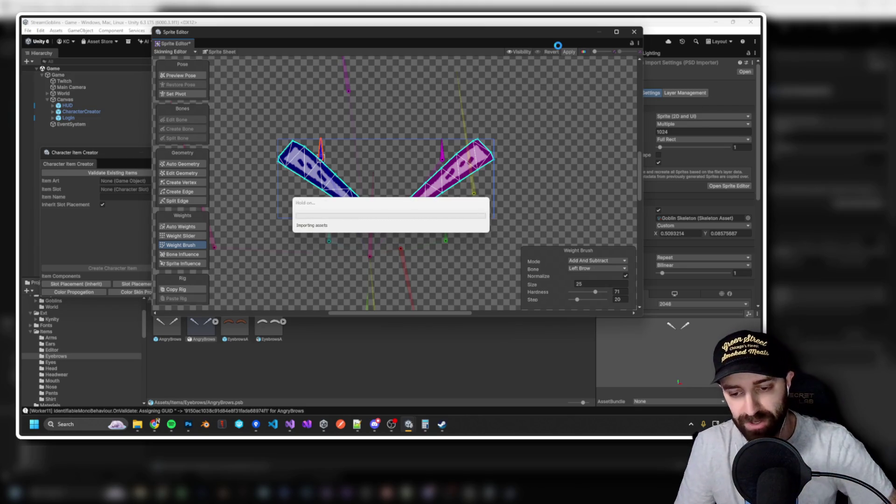
# Close the Sprite Editor, open the AngryBrows prefab, inspect Layer 52's components, and select the root.
pyautogui.click(635, 33)
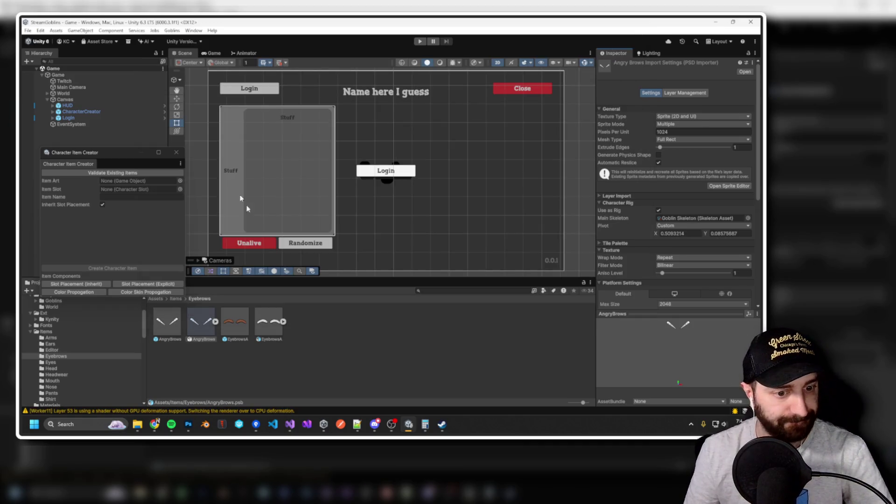
pyautogui.doubleClick(200, 321)
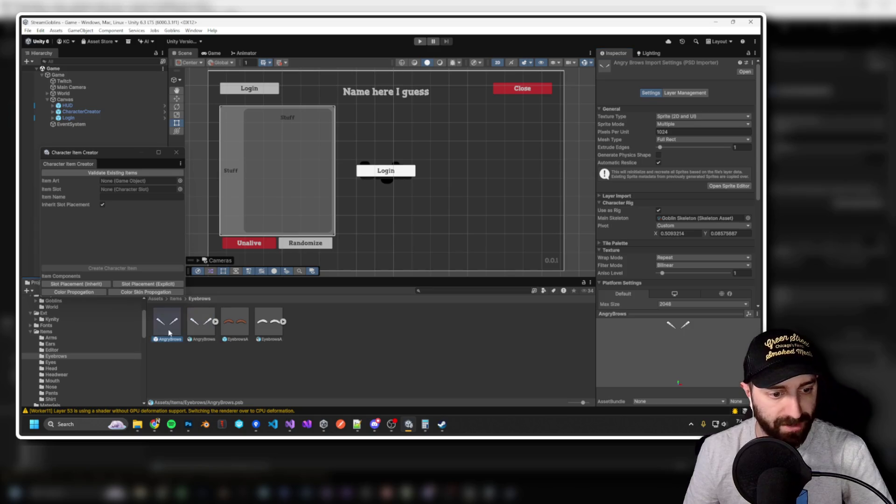
pyautogui.click(70, 85)
pyautogui.click(47, 84)
pyautogui.click(63, 91)
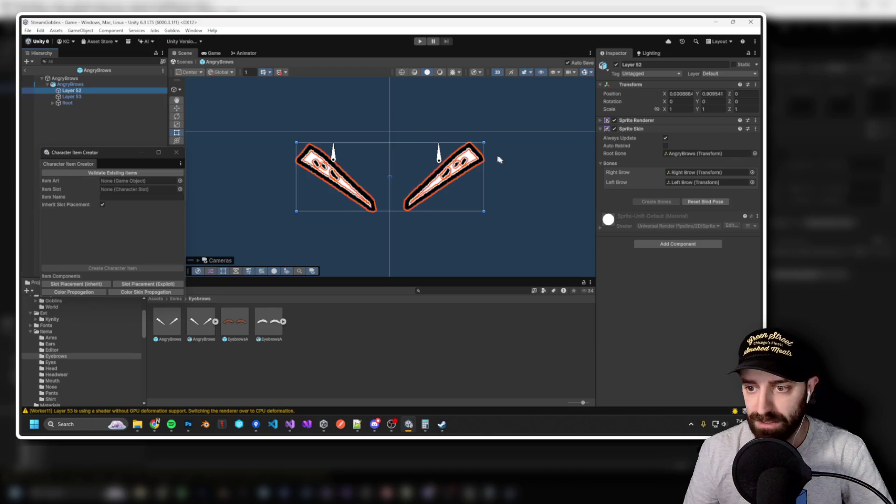
pyautogui.click(614, 120)
pyautogui.hotkey('ctrl', 'z')
pyautogui.hotkey('ctrl', 'z')
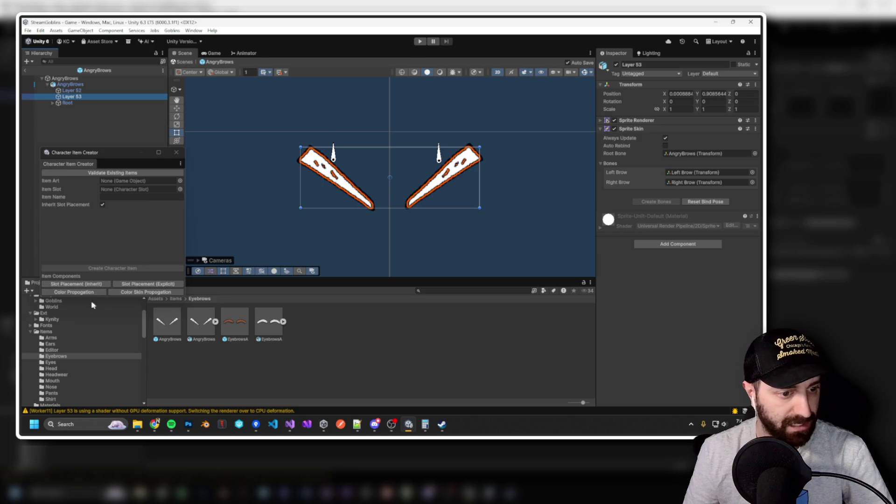
pyautogui.click(74, 292)
pyautogui.click(65, 78)
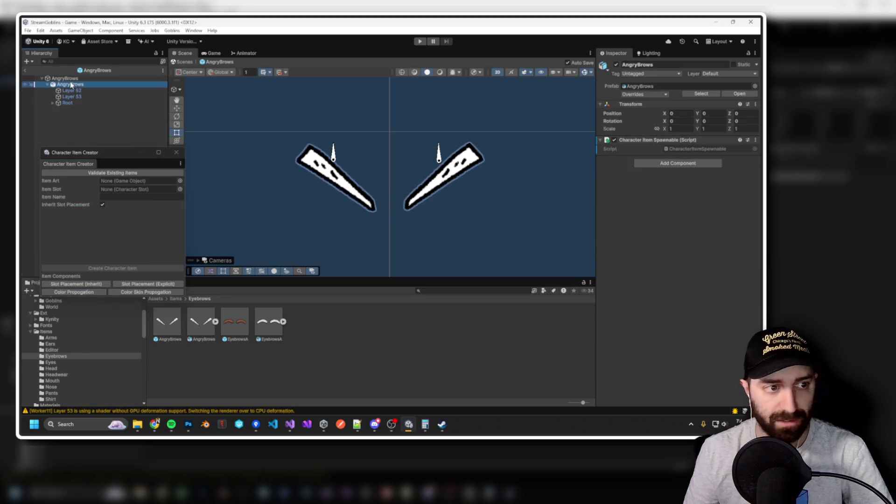
# Set the Colors list size to 1 with opaque white for Element 0, then press Play.
pyautogui.click(745, 161)
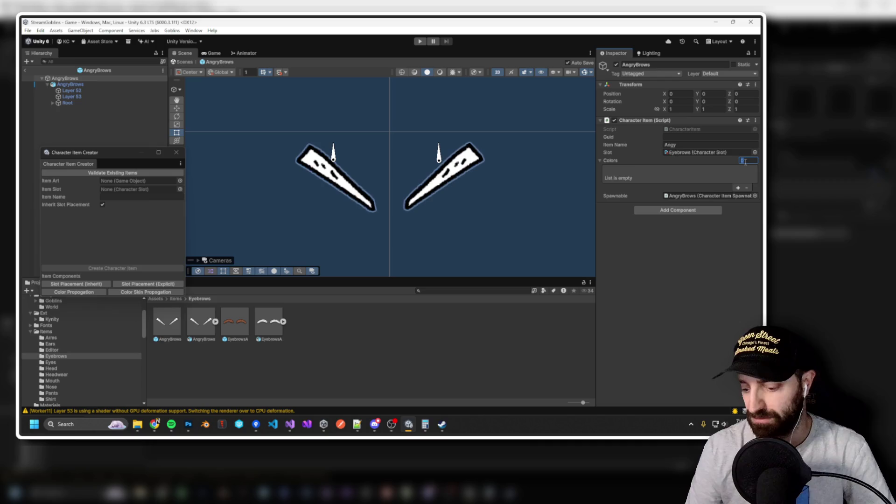
pyautogui.write('1')
pyautogui.press('Return')
pyautogui.click(689, 169)
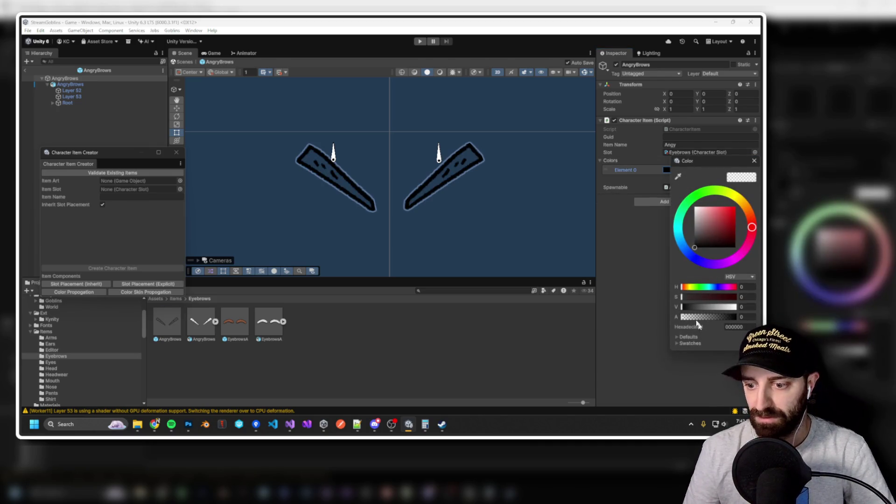
pyautogui.moveTo(686, 317)
pyautogui.mouseDown()
pyautogui.moveTo(736, 317)
pyautogui.moveTo(737, 307)
pyautogui.mouseUp()
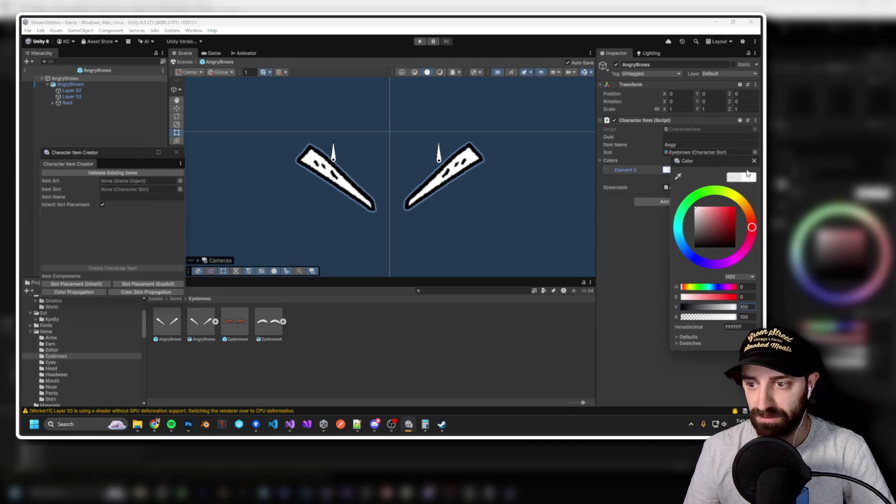
pyautogui.click(665, 160)
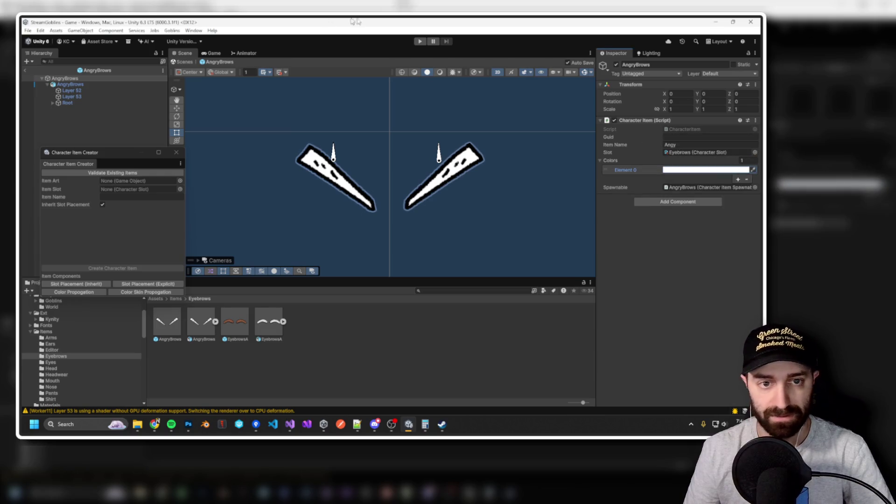
pyautogui.click(417, 43)
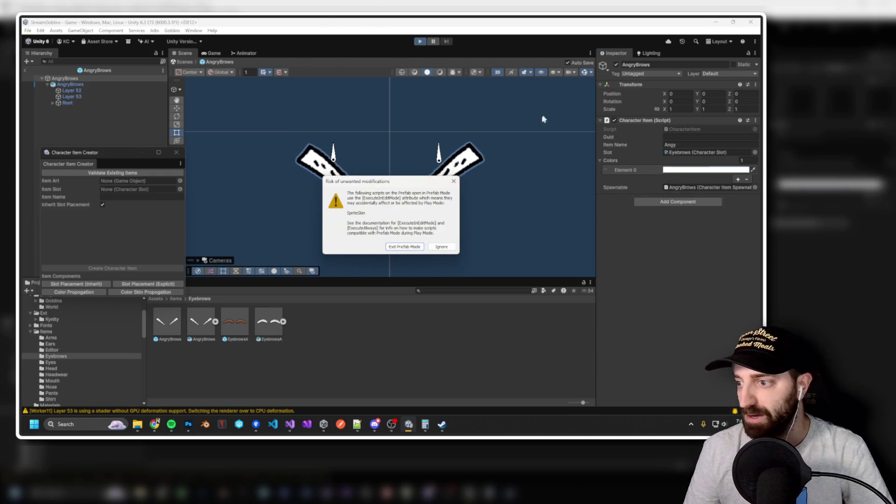
# Exit Prefab Mode and open the purple-haired goblin's customisation panel to its Brows choices.
pyautogui.click(409, 247)
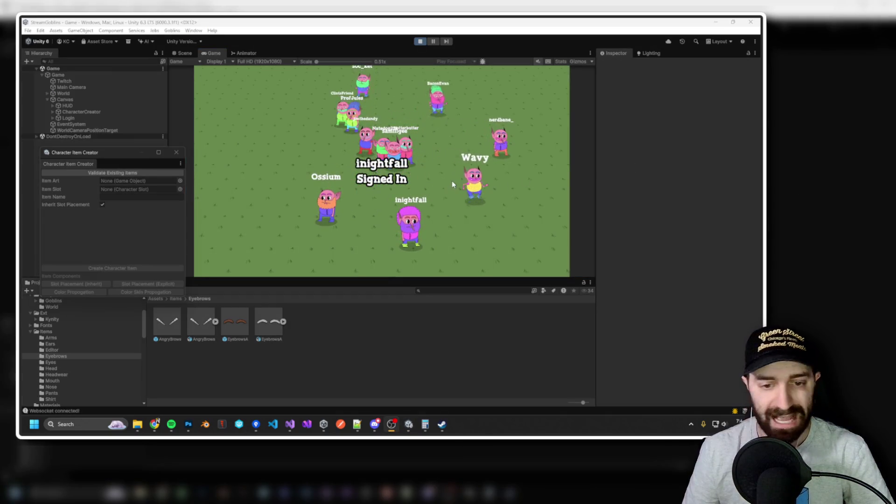
pyautogui.moveTo(124, 153); pyautogui.dragTo(125, 160)
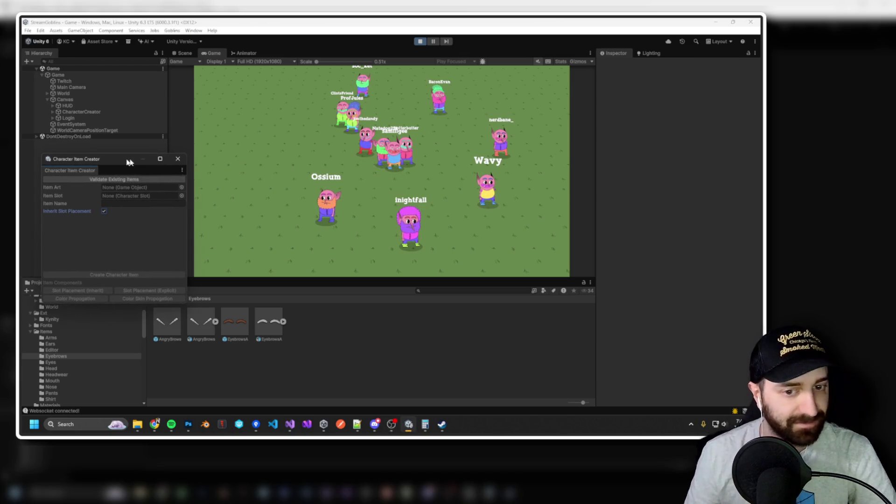
pyautogui.click(339, 206)
pyautogui.click(382, 161)
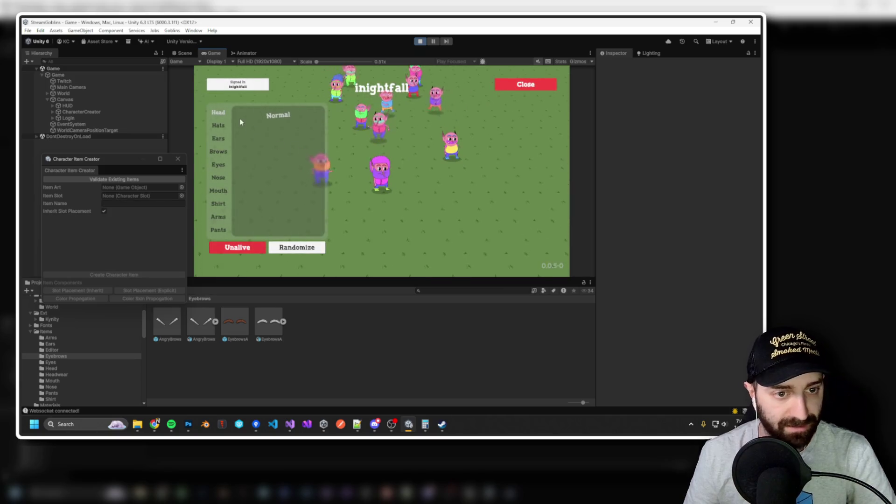
pyautogui.click(218, 125)
pyautogui.click(218, 151)
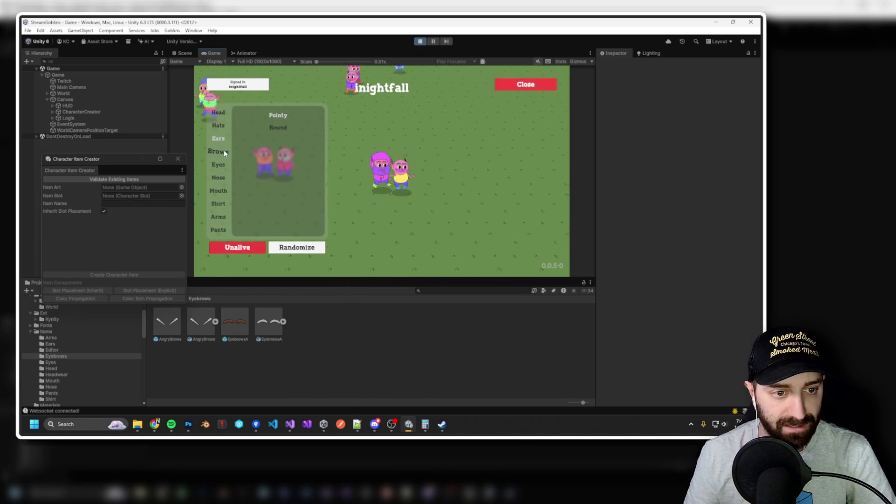
# Equip the Angy brows on the purple-haired goblin and toggle between Normal and Angy.
pyautogui.click(277, 129)
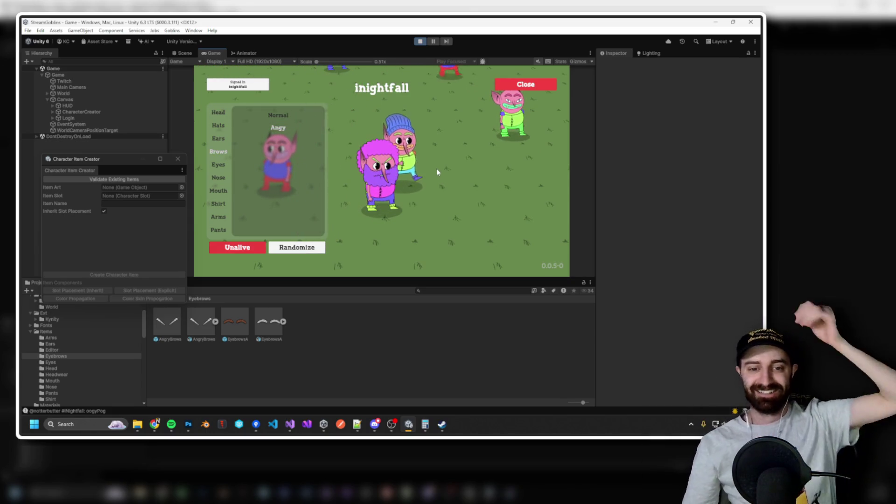
pyautogui.click(380, 168)
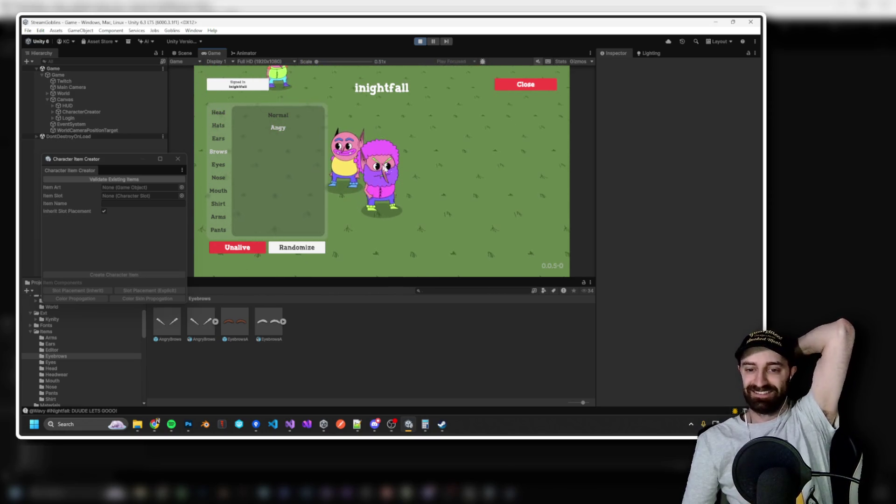
pyautogui.click(381, 153)
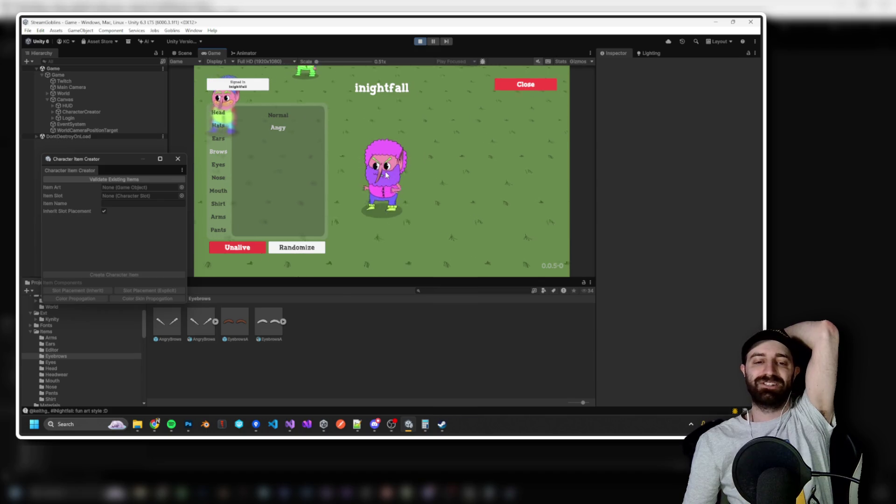
pyautogui.click(271, 116)
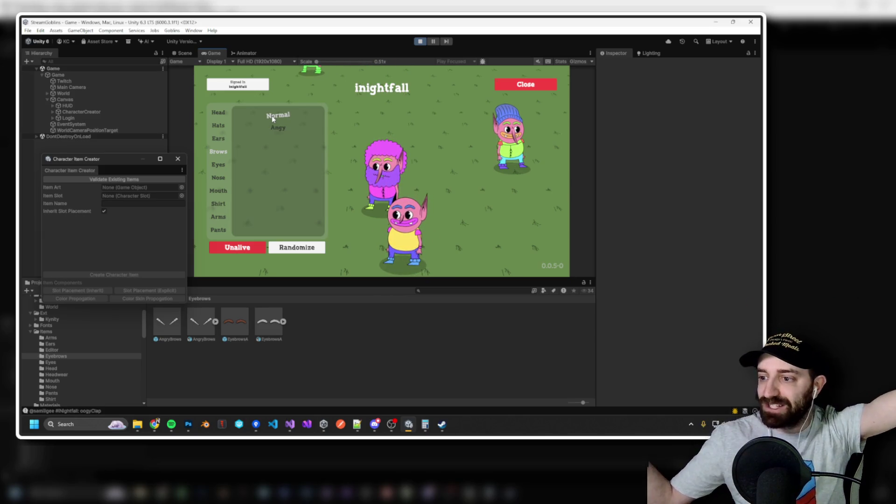
pyautogui.click(280, 128)
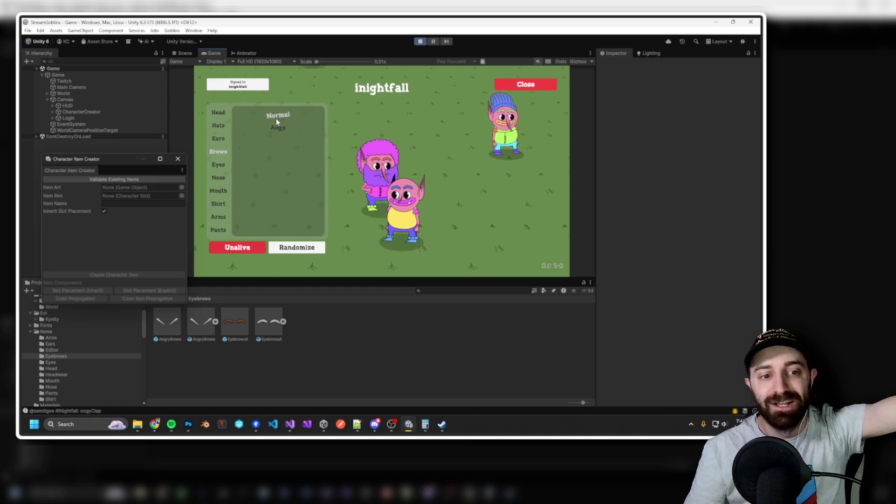
pyautogui.click(272, 117)
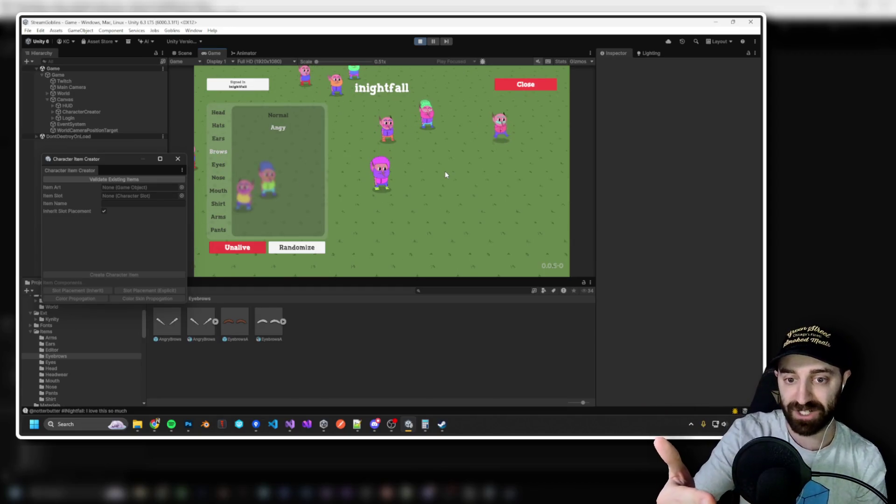
# Drag the panel splitters to make the Game view taller and wider.
pyautogui.moveTo(583, 279)
pyautogui.mouseDown()
pyautogui.moveTo(584, 330)
pyautogui.moveTo(585, 317)
pyautogui.mouseUp()
pyautogui.moveTo(597, 201); pyautogui.dragTo(658, 205)
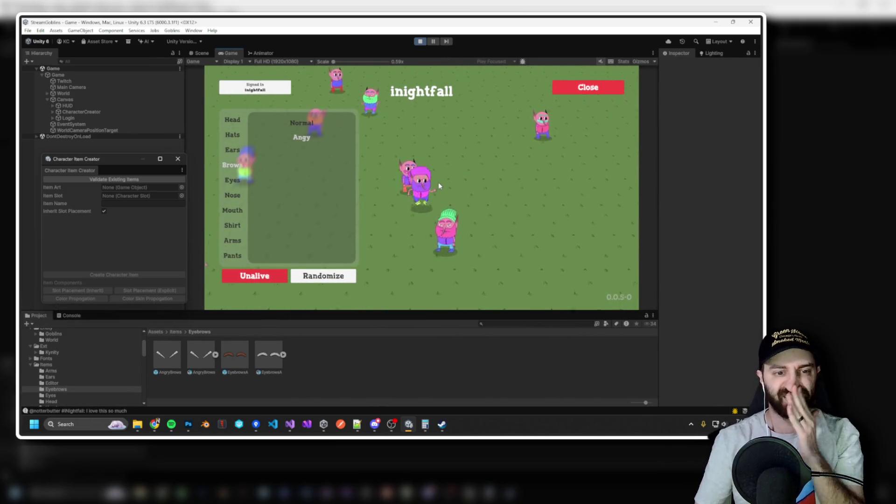
pyautogui.scroll(5, 438, 182)
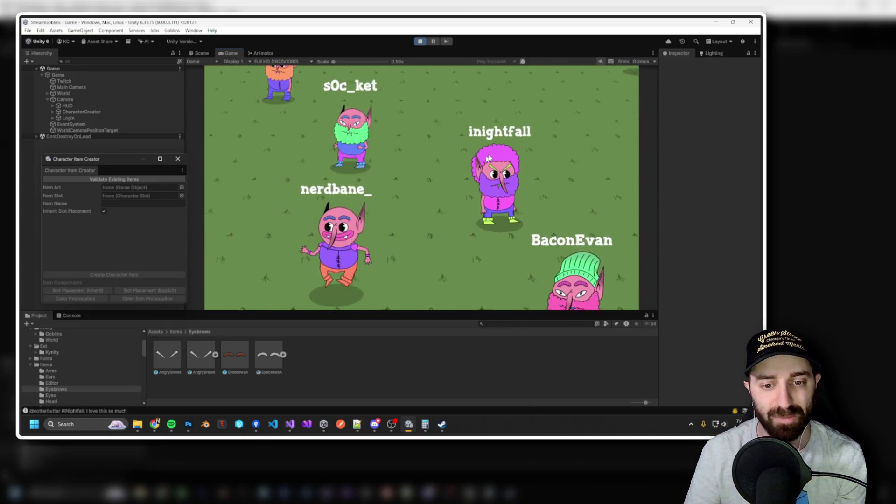
# Zoom out over the goblins on the field, click one, then stop Play mode.
pyautogui.scroll(-5, 489, 158)
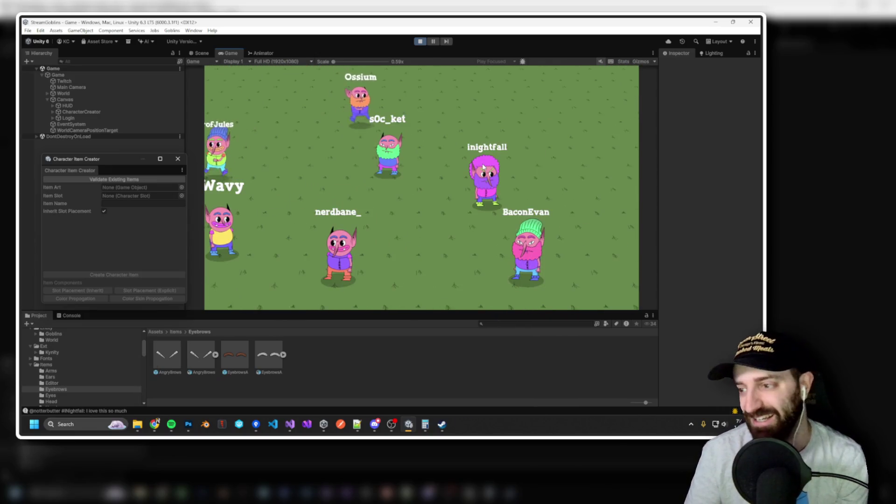
pyautogui.scroll(-3, 413, 159)
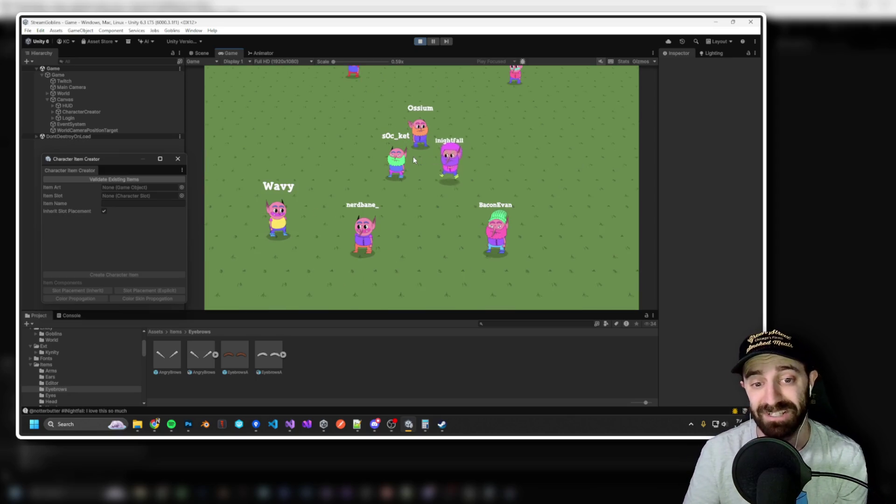
pyautogui.click(413, 159)
pyautogui.scroll(-3, 424, 159)
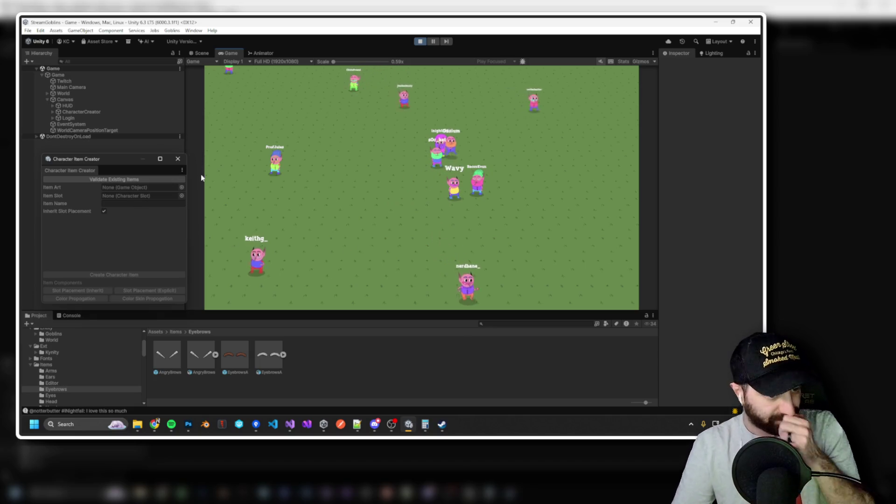
pyautogui.click(422, 42)
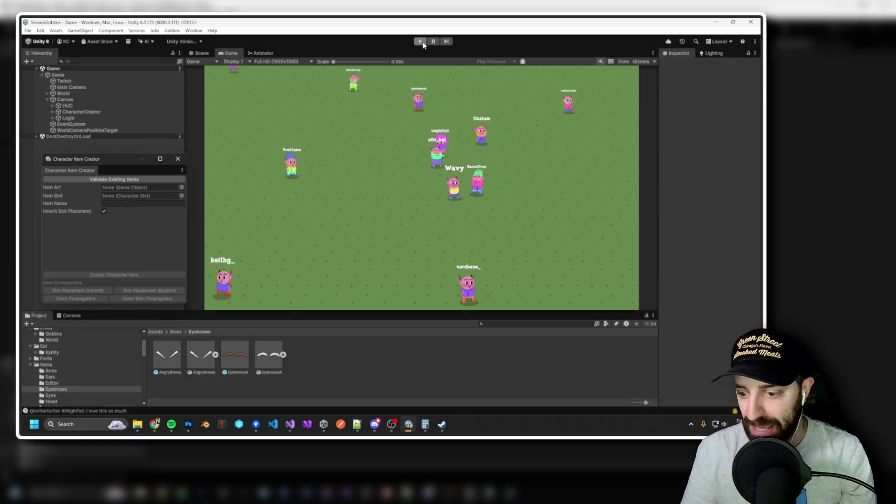
pyautogui.hotkey('alt', 'Tab')
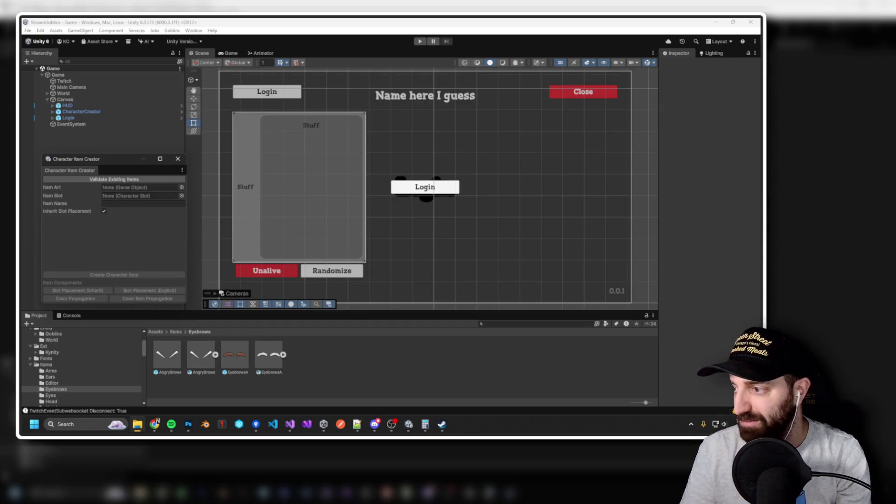
# Glance at Photoshop, then select BowlCut in the Headwear folder and widen the Inspector.
pyautogui.hotkey('alt', 'Tab')
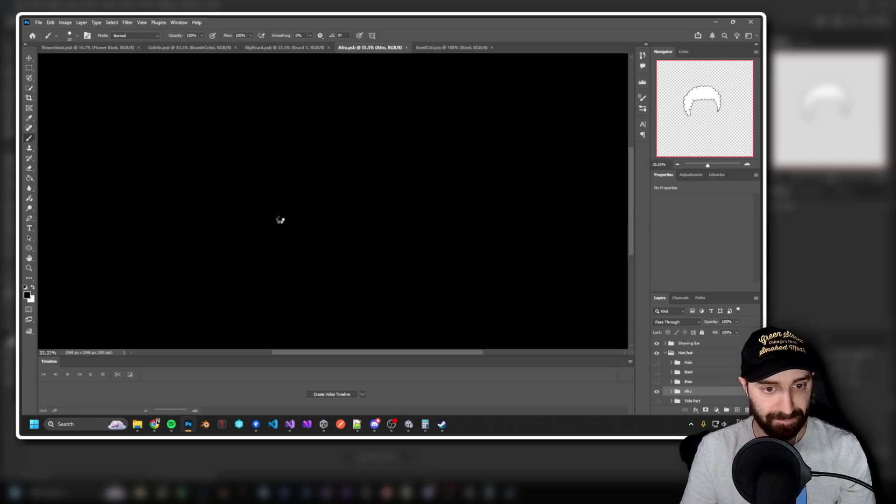
pyautogui.hotkey('alt', 'Tab')
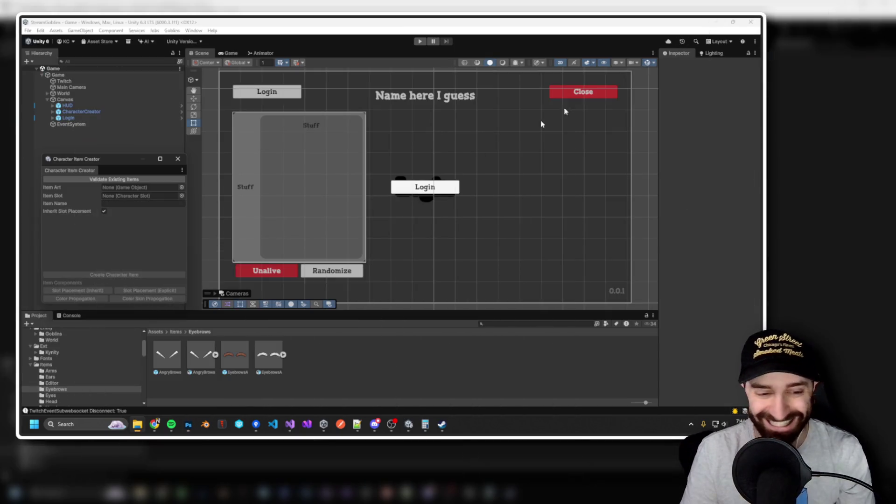
pyautogui.scroll(-2, 66, 392)
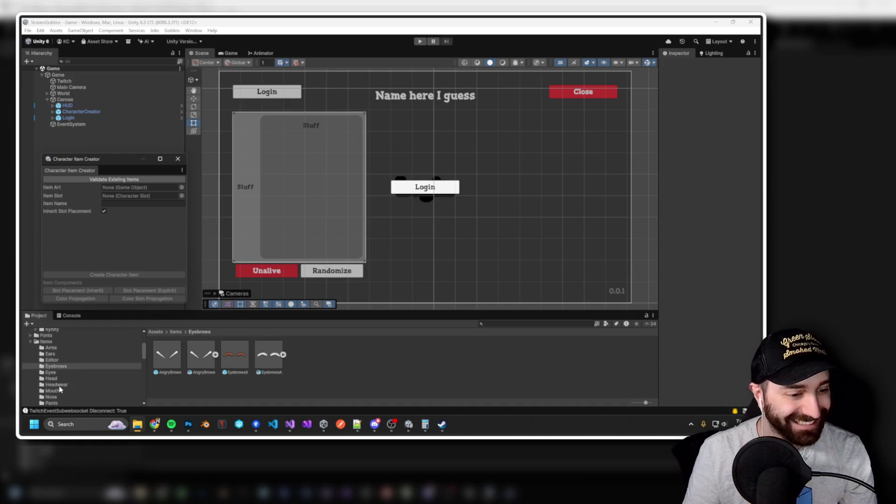
pyautogui.click(57, 384)
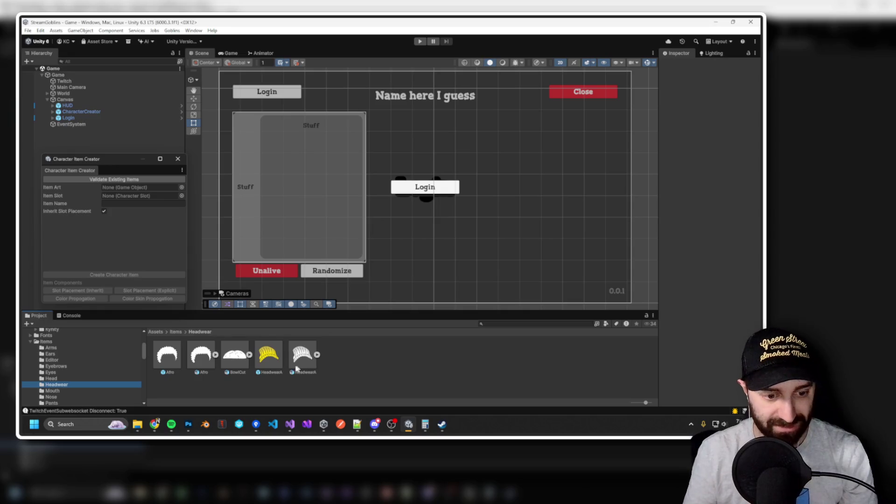
pyautogui.click(248, 358)
pyautogui.moveTo(658, 149); pyautogui.dragTo(594, 150)
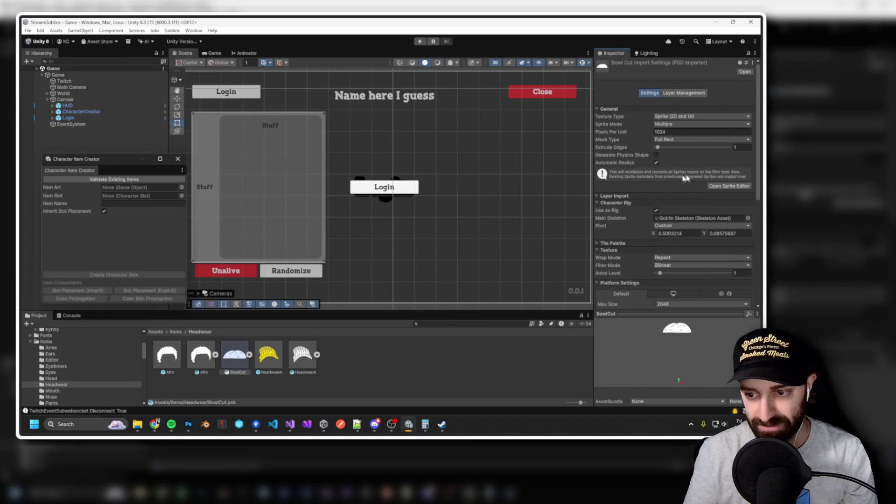
# Open BowlCut's sprites in the Skinning Editor and start Sprite Influence editing.
pyautogui.click(725, 186)
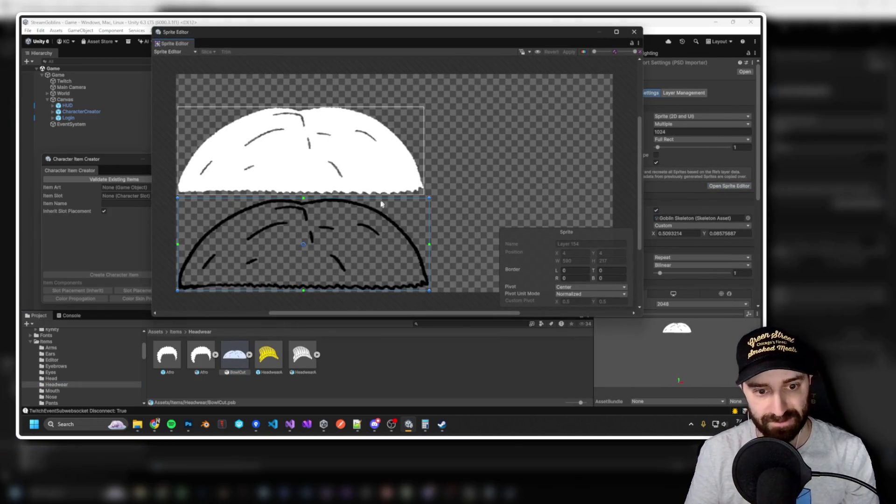
pyautogui.click(195, 51)
pyautogui.click(206, 69)
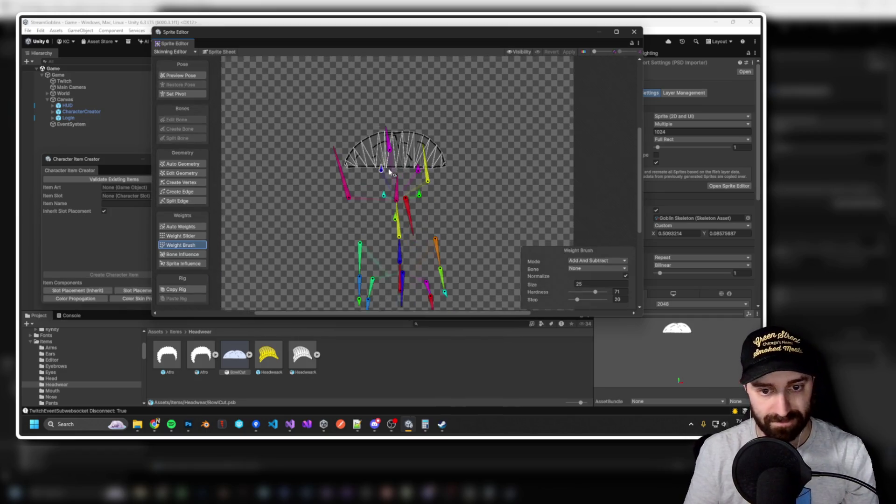
pyautogui.scroll(3, 391, 172)
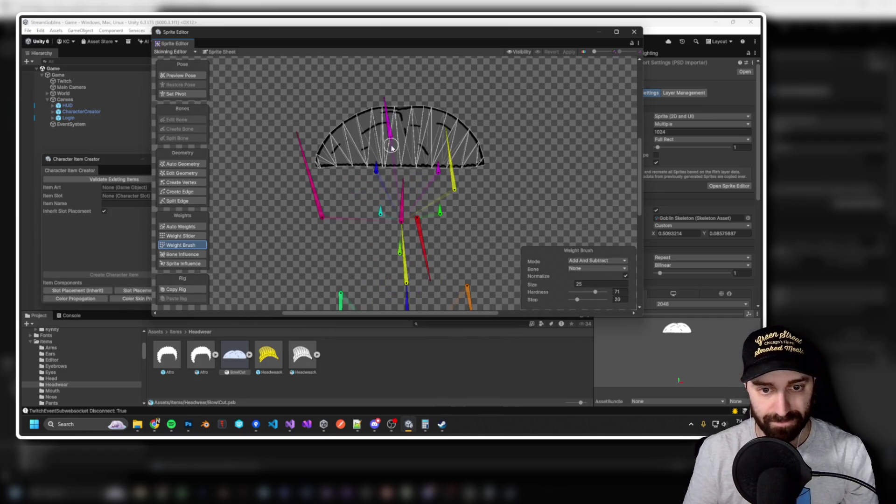
pyautogui.click(183, 227)
pyautogui.click(183, 264)
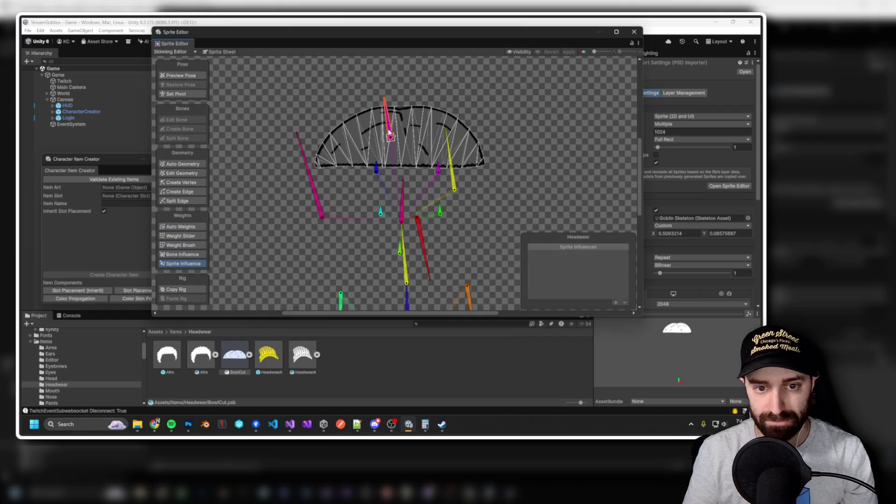
# Add Layer 154 and Layer 156 to the Headwear bone's sprite influences.
pyautogui.click(415, 141)
pyautogui.click(616, 302)
pyautogui.click(418, 123)
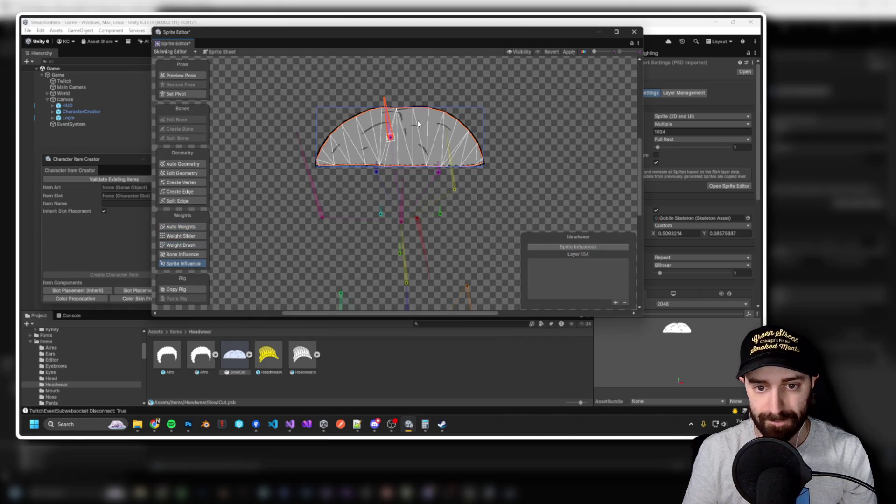
pyautogui.click(616, 302)
# Auto-generate weights for both hat layers, apply, and close the Sprite Editor.
pyautogui.click(520, 51)
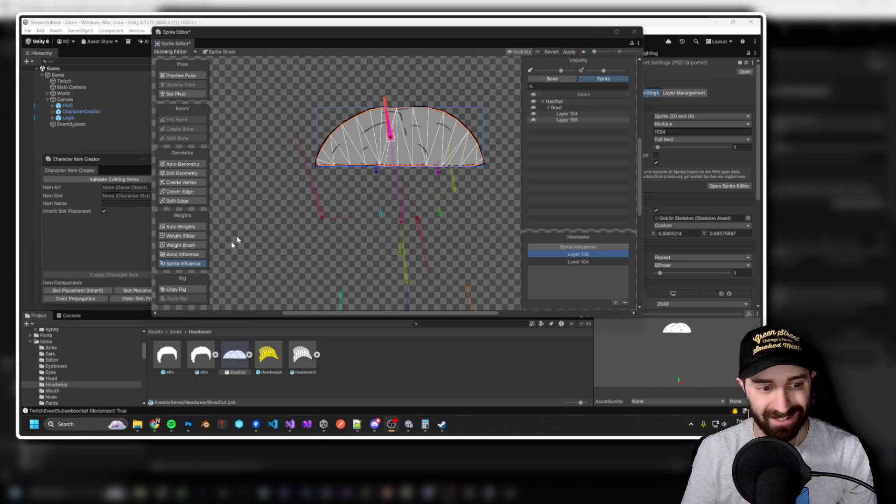
pyautogui.click(182, 228)
pyautogui.click(544, 299)
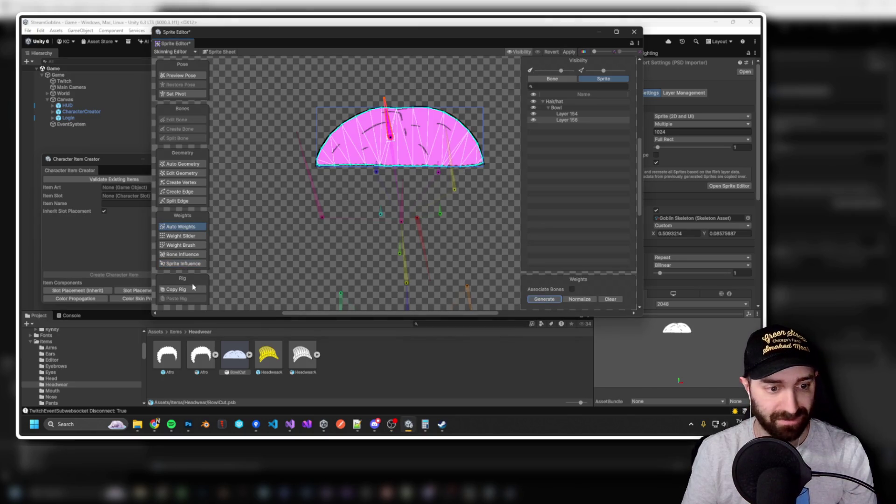
pyautogui.click(548, 299)
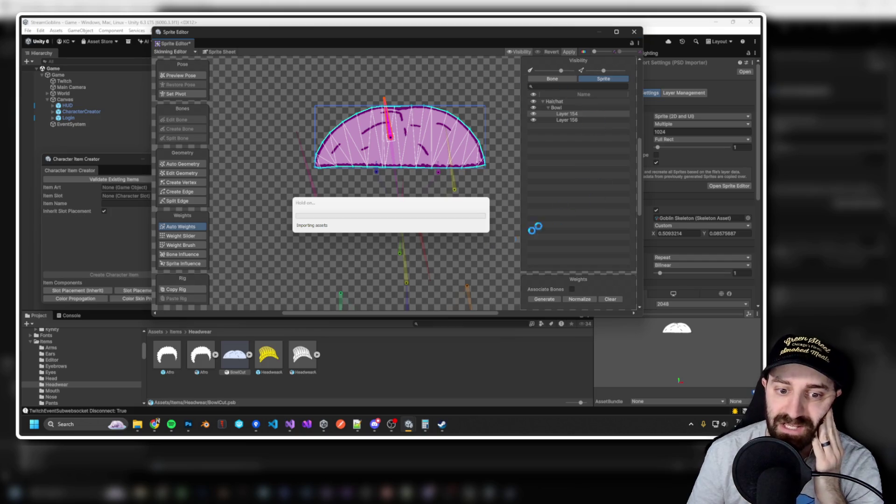
pyautogui.click(635, 31)
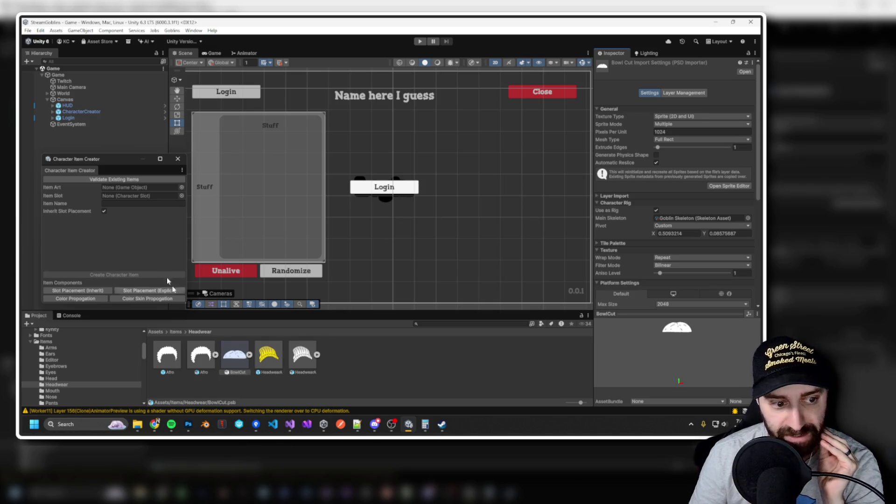
# Create a character item with BowlCut art, the Headwear slot and the name 'Bowling'.
pyautogui.moveTo(156, 262); pyautogui.dragTo(125, 189)
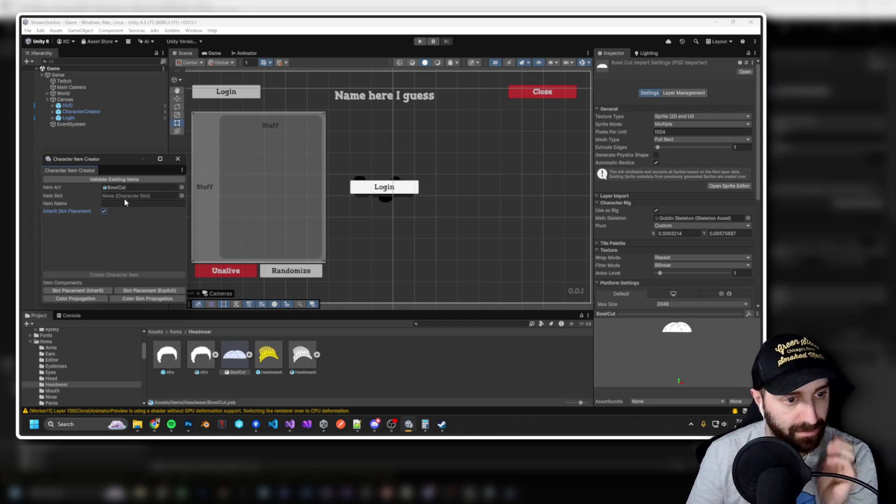
pyautogui.click(182, 195)
pyautogui.write('head')
pyautogui.click(261, 231)
pyautogui.click(120, 203)
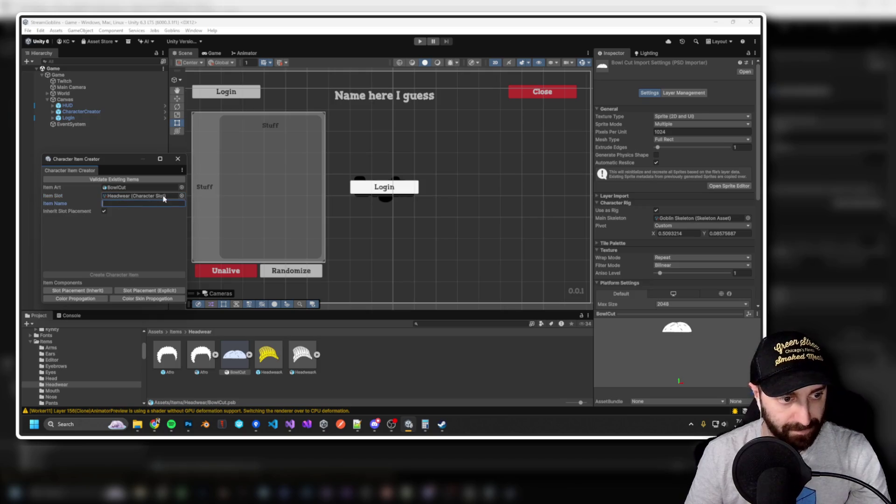
pyautogui.write('Bowling')
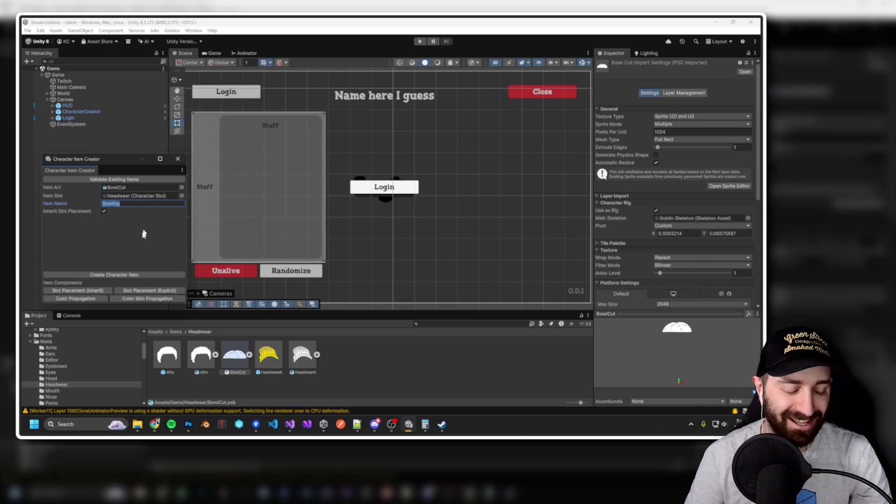
pyautogui.click(125, 275)
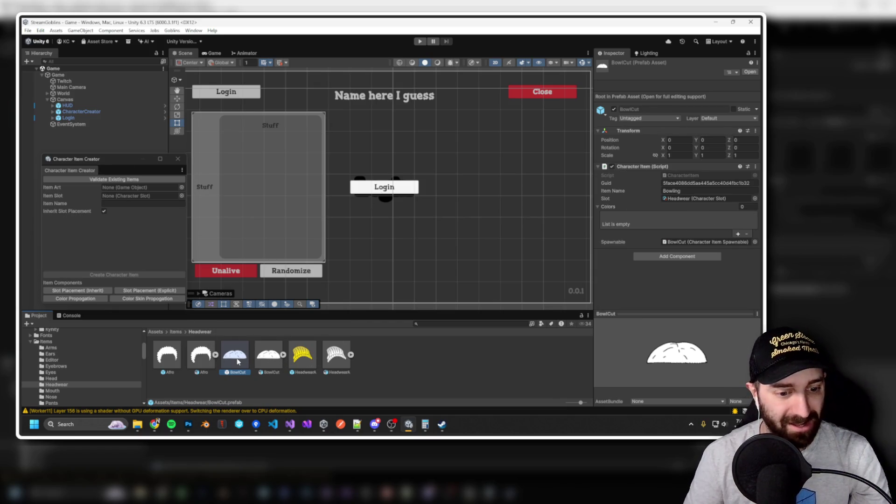
# In the BowlCut prefab, check Layer 156's visibility and give it Color Propagation.
pyautogui.doubleClick(237, 362)
pyautogui.click(63, 84)
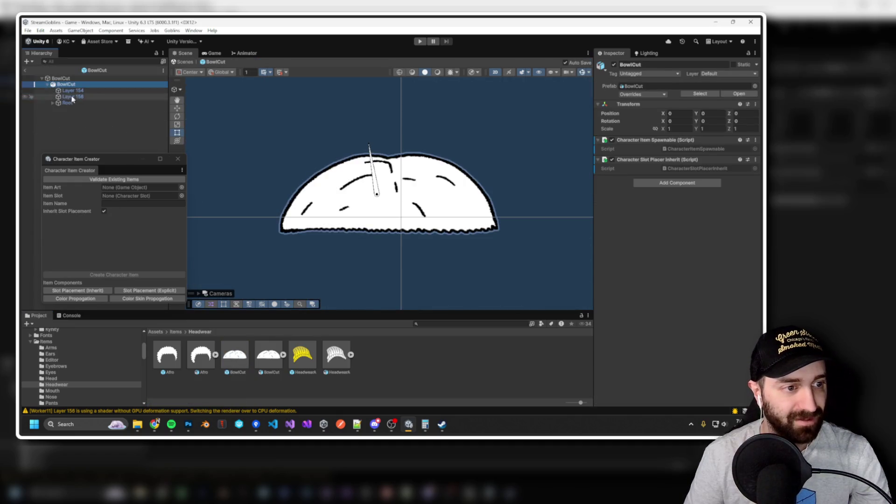
pyautogui.click(73, 97)
pyautogui.moveTo(74, 97); pyautogui.dragTo(85, 94)
pyautogui.click(614, 65)
pyautogui.click(614, 65)
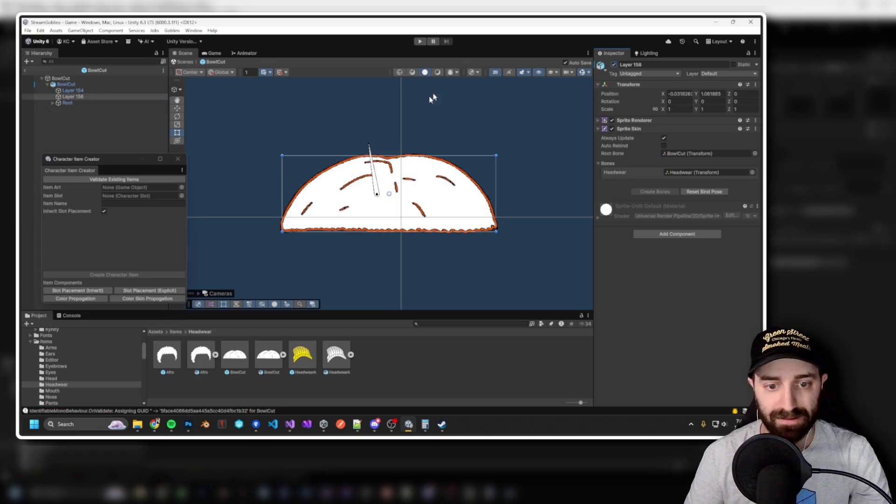
pyautogui.click(82, 301)
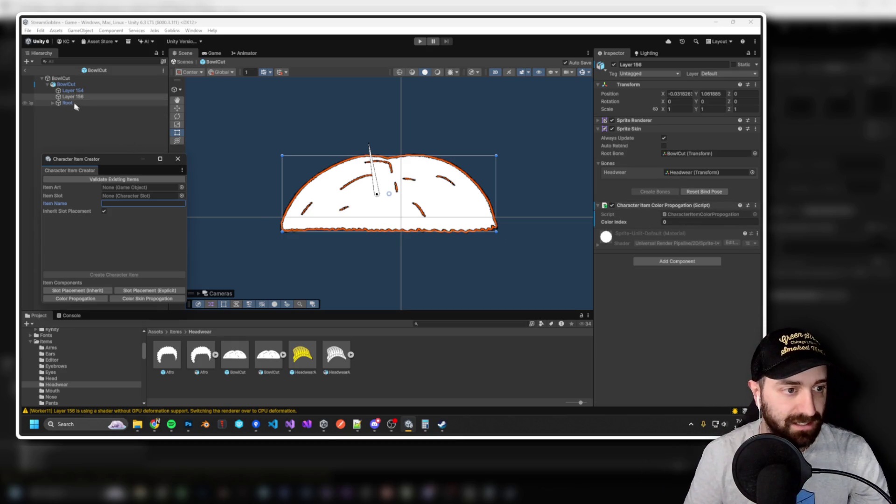
pyautogui.click(60, 79)
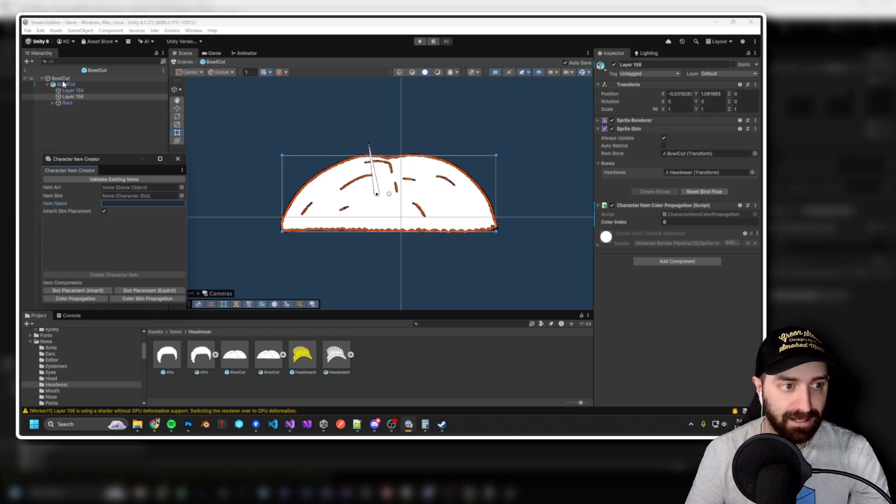
# Set the BowlCut item's Colors list size to 1.
pyautogui.click(751, 161)
pyautogui.write('1')
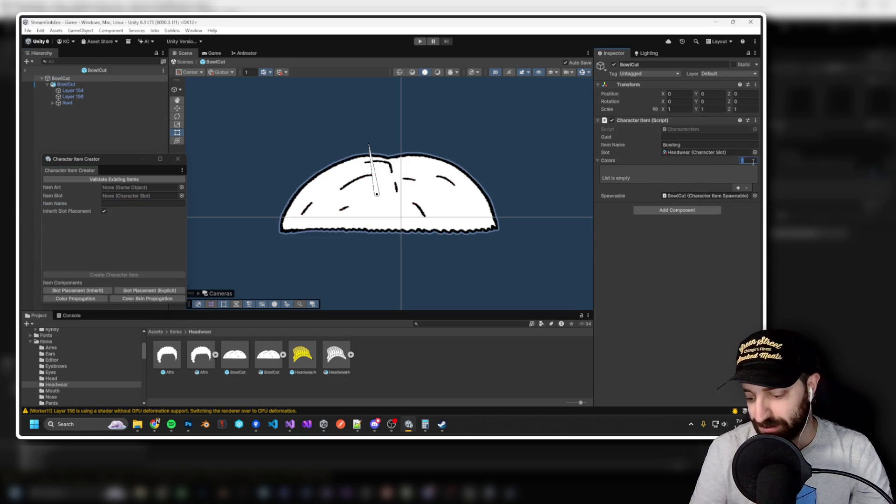
pyautogui.press('Return')
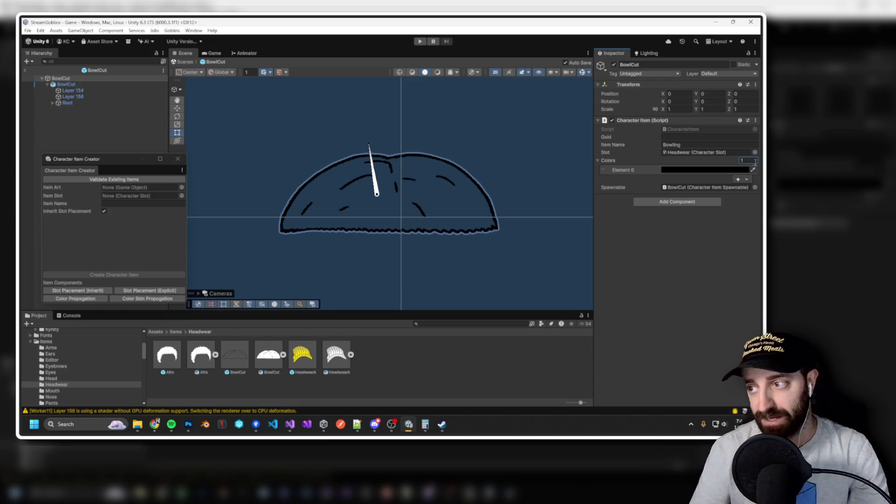
# Set Element 0's colour to opaque white FFFFFF after trying red and grey tints.
pyautogui.click(704, 170)
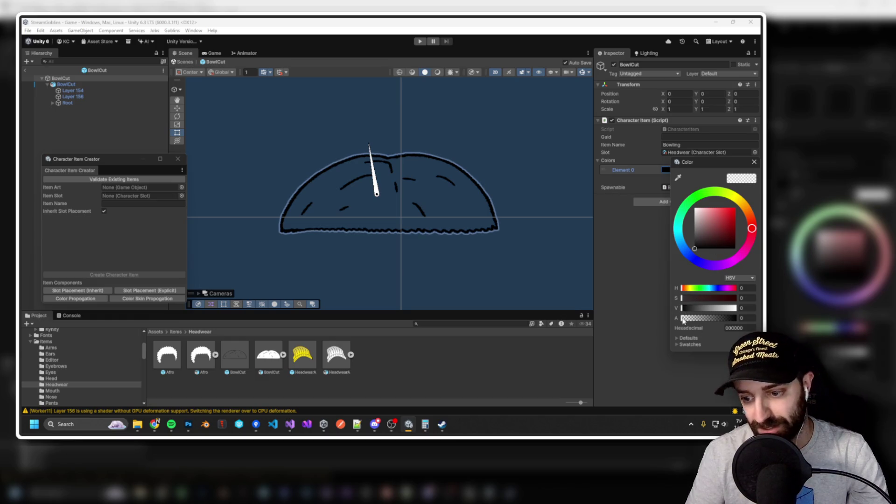
pyautogui.moveTo(683, 318); pyautogui.dragTo(736, 318)
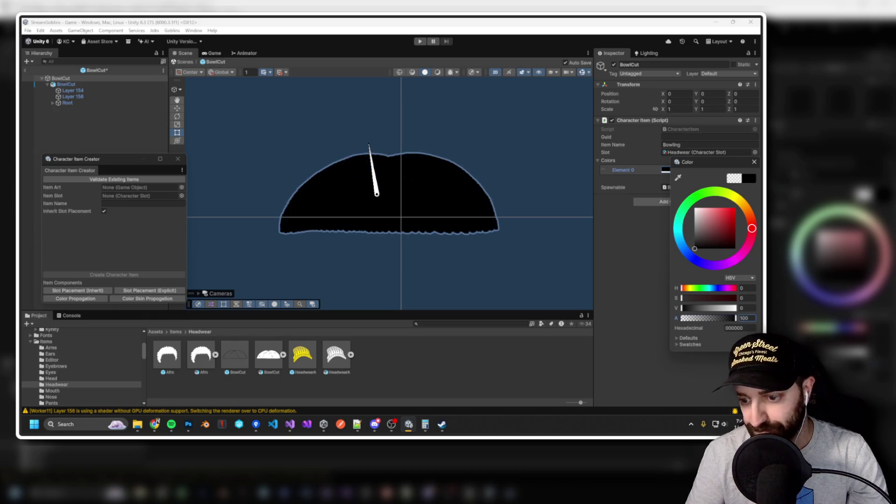
pyautogui.moveTo(682, 308); pyautogui.dragTo(736, 308)
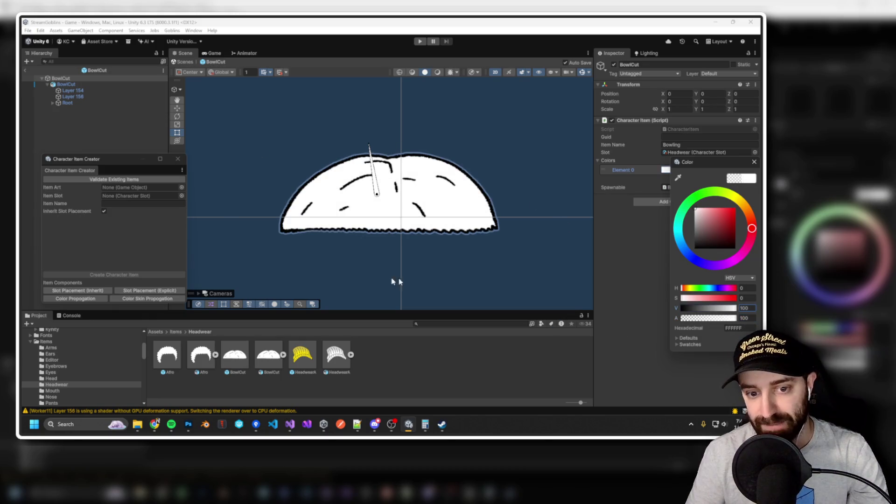
pyautogui.click(737, 209)
pyautogui.moveTo(737, 208)
pyautogui.mouseDown()
pyautogui.moveTo(696, 209)
pyautogui.moveTo(730, 212)
pyautogui.moveTo(719, 224)
pyautogui.moveTo(714, 217)
pyautogui.mouseUp()
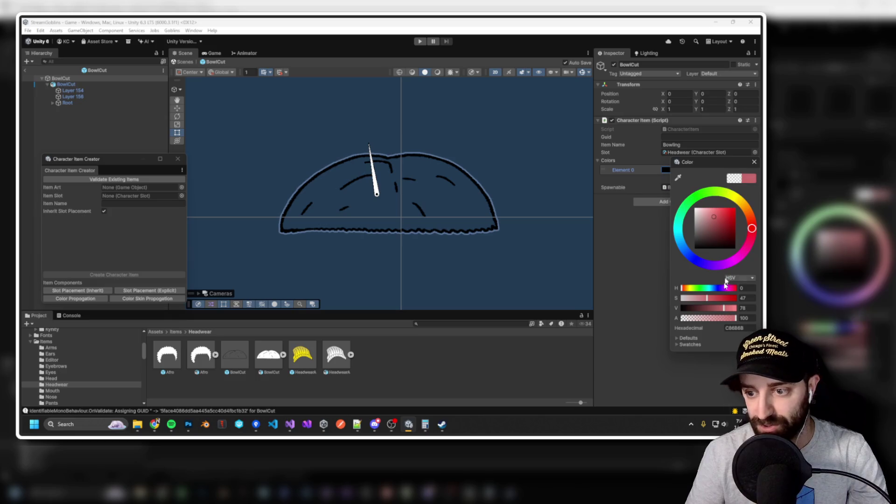
pyautogui.moveTo(700, 299); pyautogui.dragTo(656, 290)
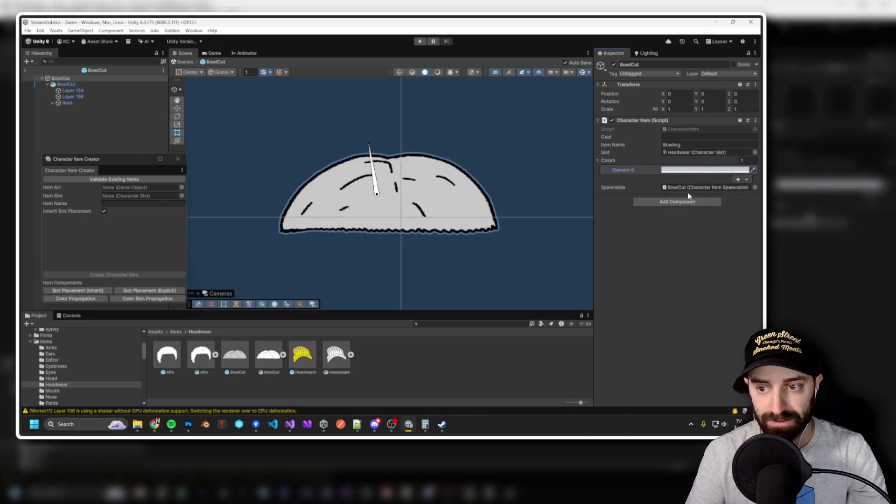
pyautogui.moveTo(724, 308); pyautogui.dragTo(745, 309)
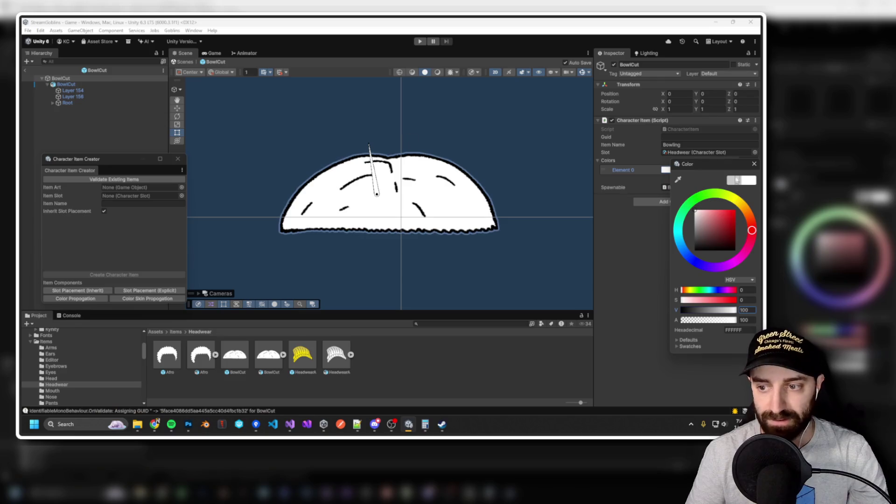
# Exit prefab mode, run the game, equip the Bowling hat on the goblin, then stop.
pyautogui.click(753, 165)
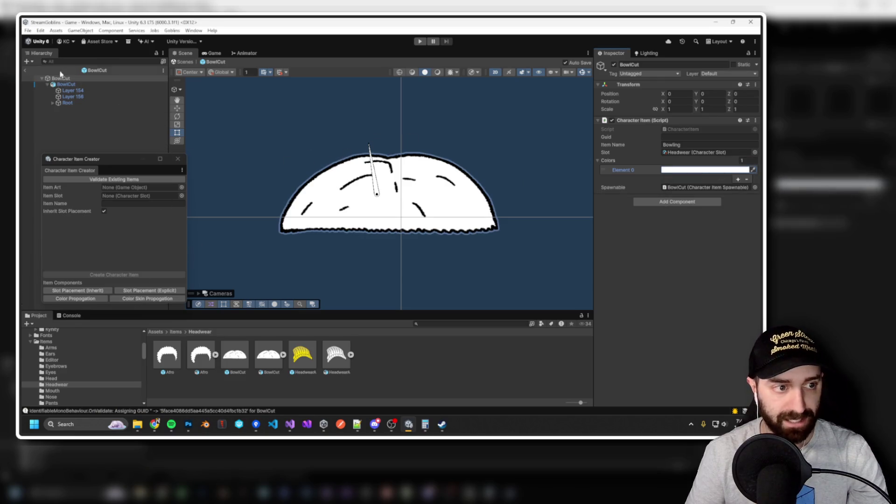
pyautogui.click(421, 42)
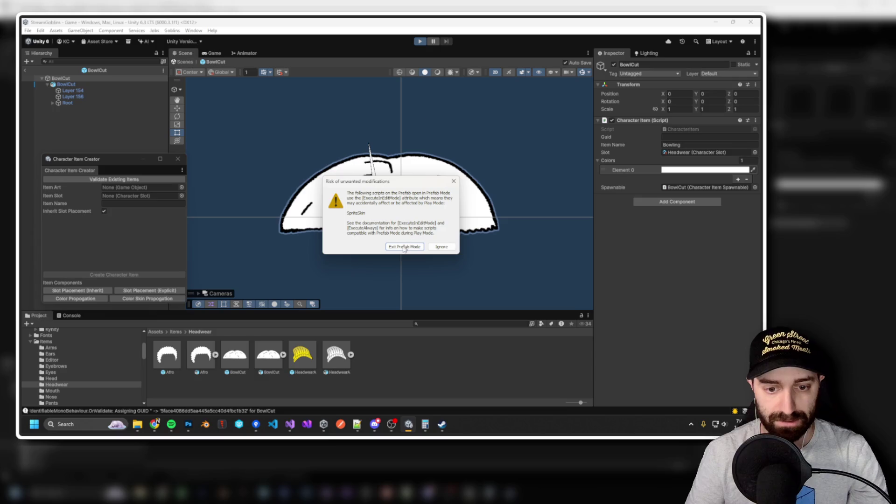
pyautogui.click(404, 247)
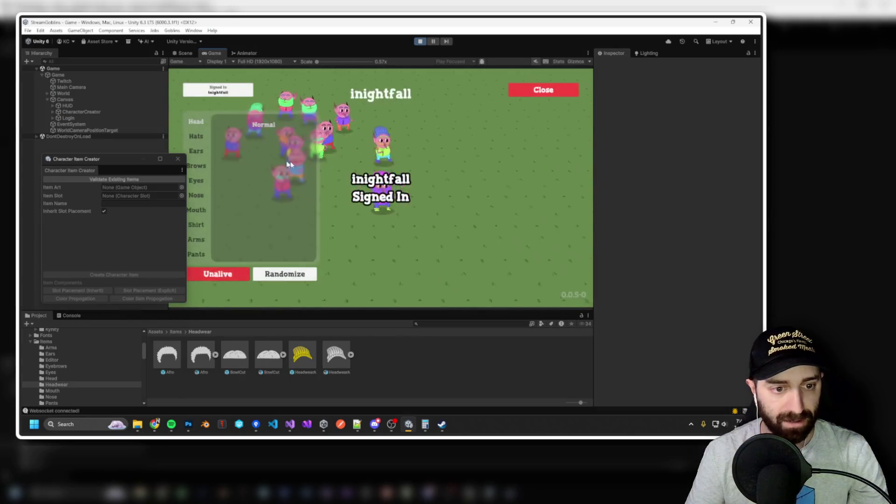
pyautogui.click(236, 136)
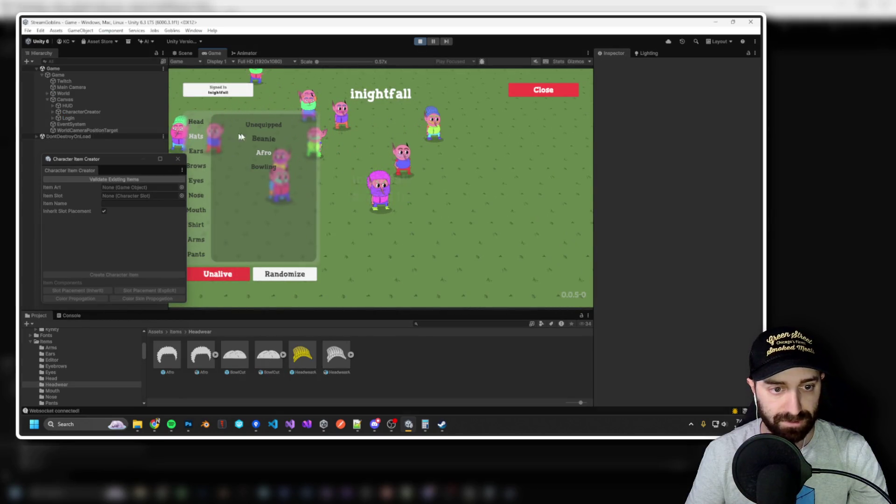
pyautogui.click(269, 168)
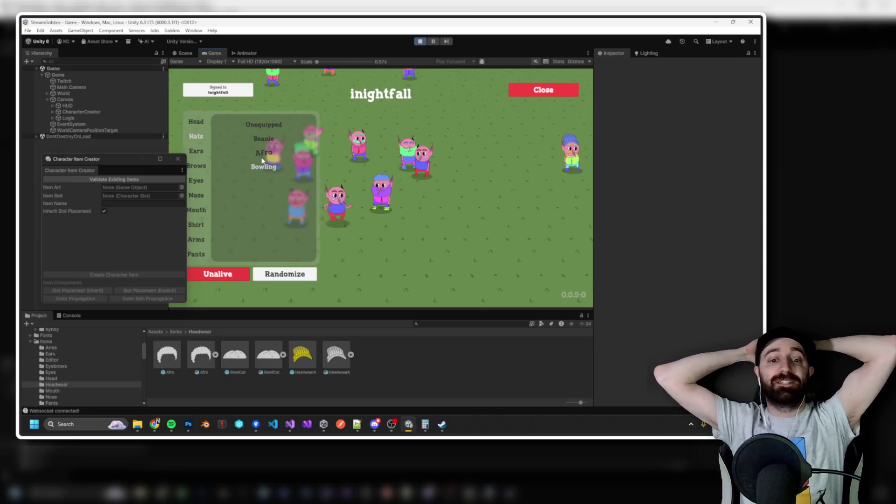
pyautogui.click(421, 41)
# Browse the project's script folders down to the UI scripts folder.
pyautogui.scroll(-5, 85, 396)
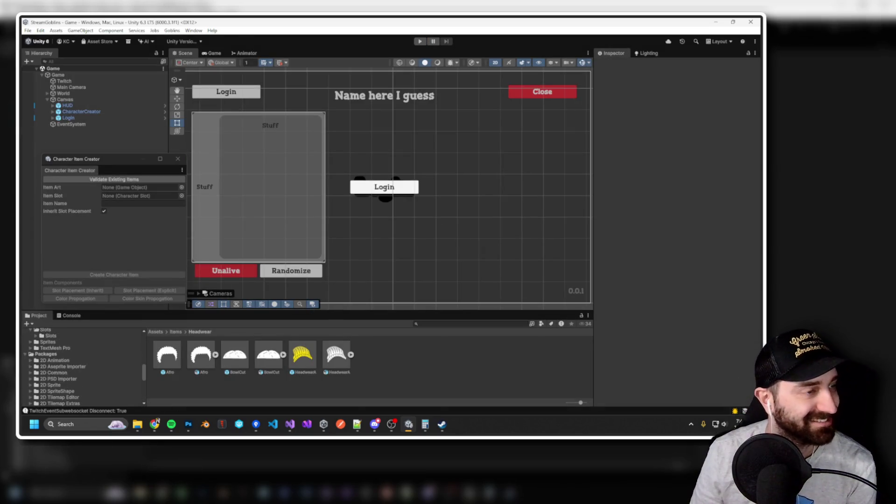
pyautogui.scroll(3, 84, 379)
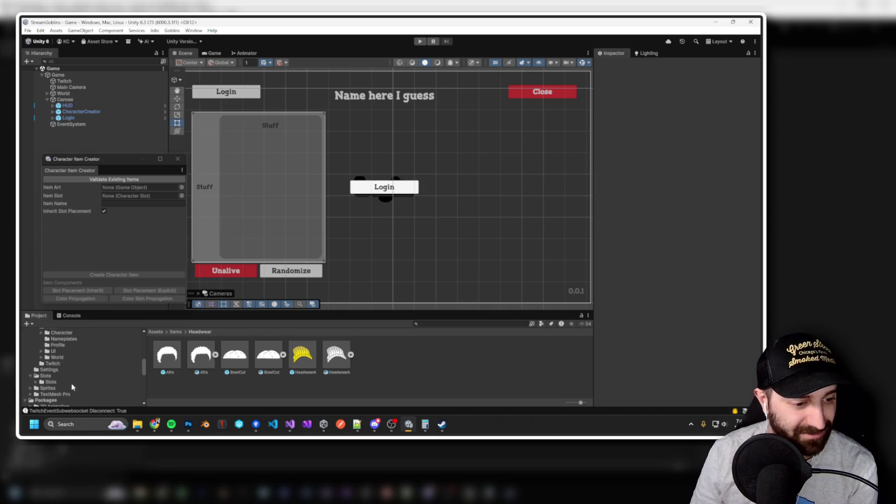
pyautogui.click(45, 376)
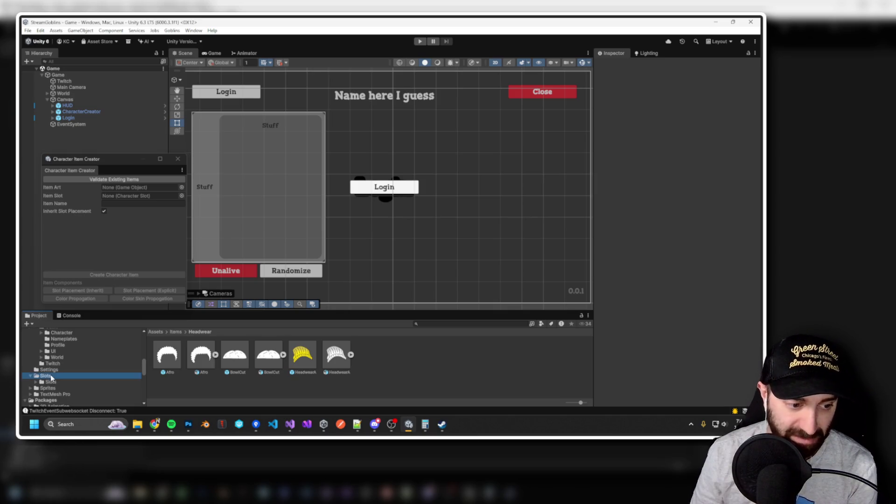
pyautogui.click(53, 363)
pyautogui.click(53, 351)
pyautogui.scroll(2, 57, 357)
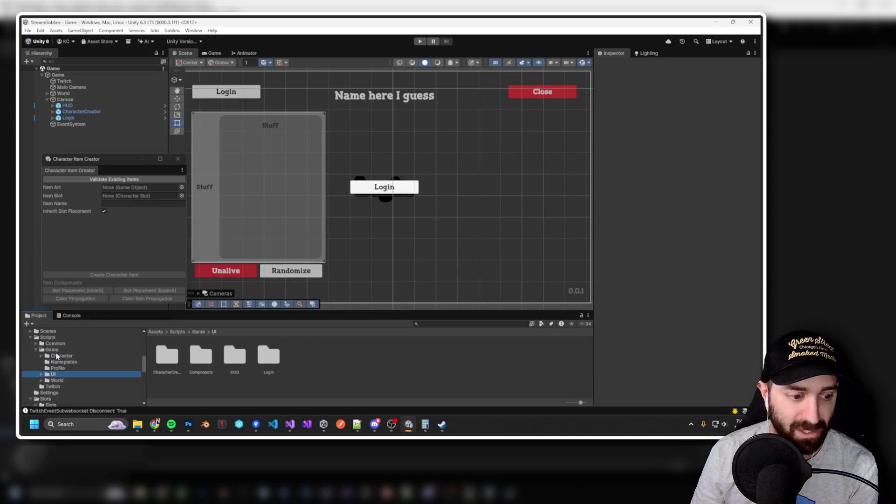
pyautogui.scroll(-2, 56, 357)
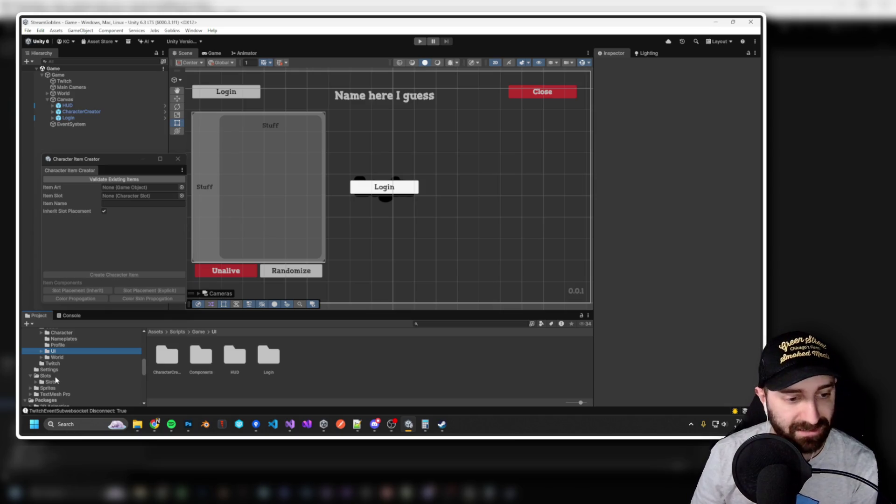
# Run and stop the game again, then open the Assets/Slots folder.
pyautogui.click(420, 42)
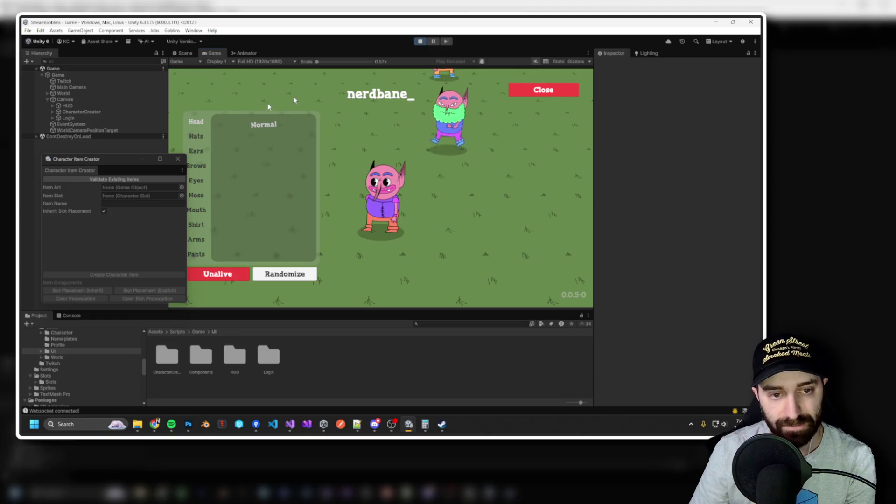
pyautogui.click(420, 41)
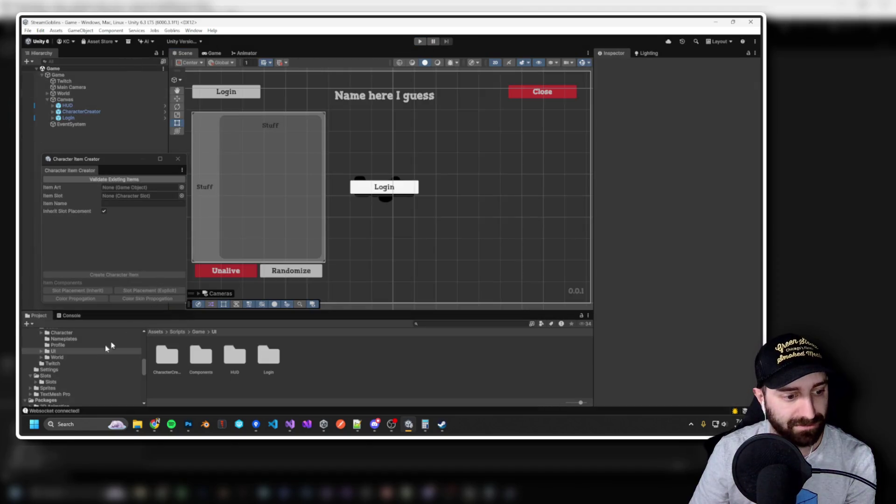
pyautogui.scroll(-10, 91, 357)
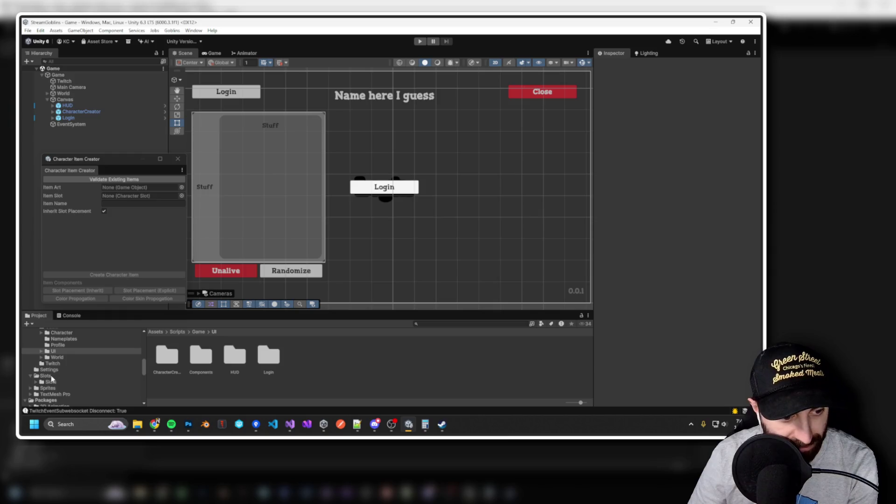
pyautogui.click(88, 381)
pyautogui.click(46, 375)
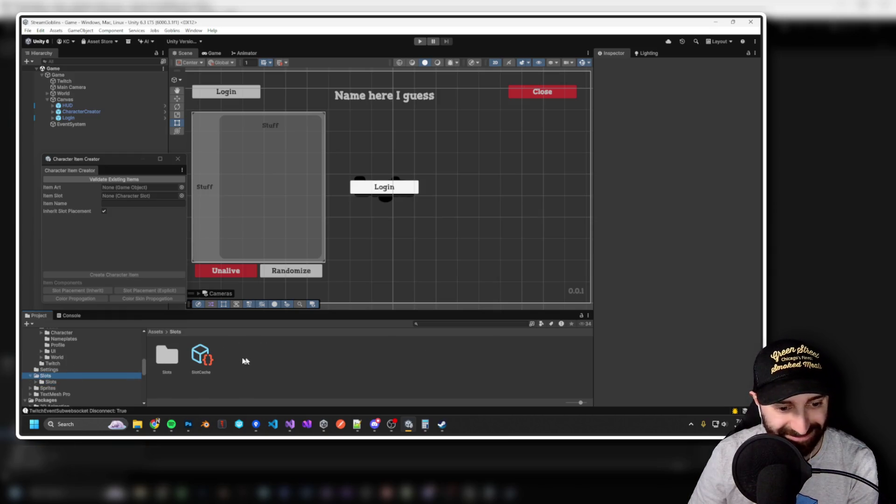
# In SlotCache, move Headwear to Element 0 and Head below Mouth.
pyautogui.click(199, 355)
pyautogui.click(599, 92)
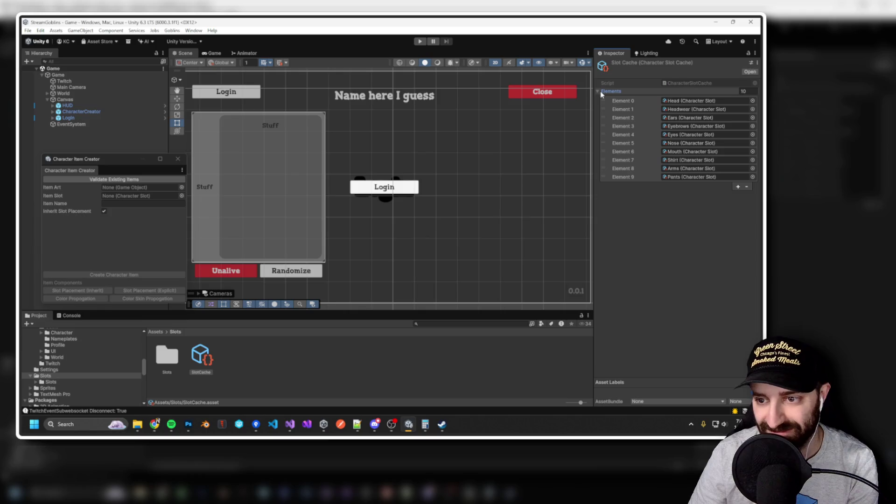
pyautogui.moveTo(604, 109); pyautogui.dragTo(604, 100)
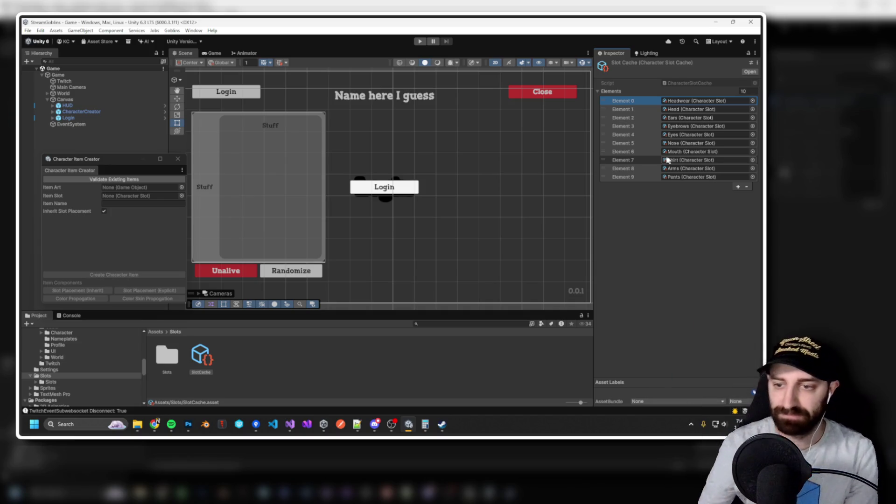
pyautogui.click(604, 108)
pyautogui.moveTo(604, 108); pyautogui.dragTo(606, 150)
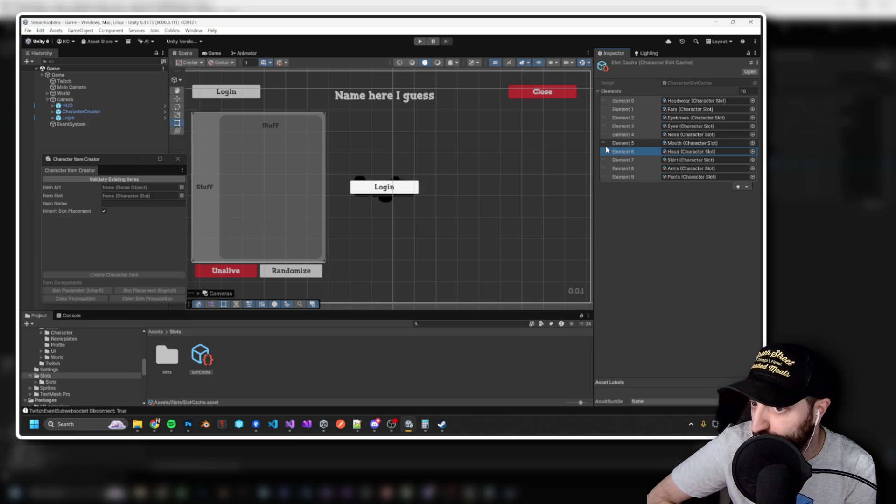
pyautogui.moveTo(373, 161); pyautogui.dragTo(382, 164)
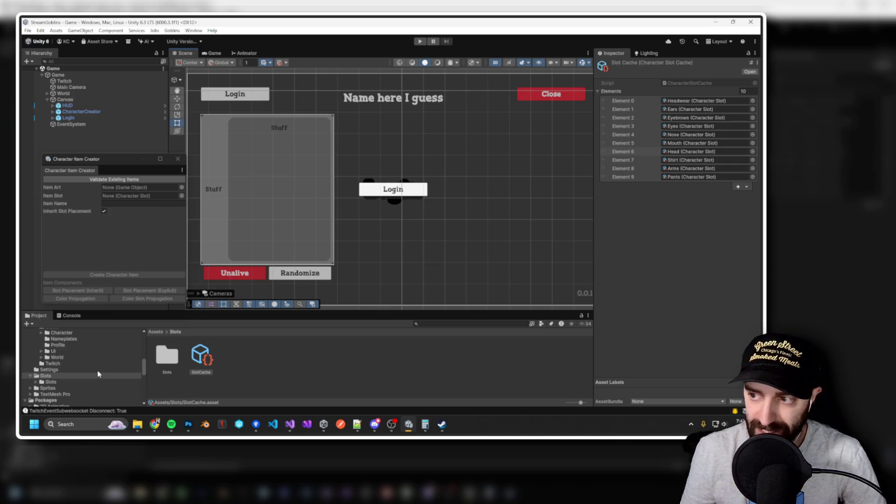
# Rename the Headwear slot asset to 'Dome' and run the game to test it.
pyautogui.click(72, 380)
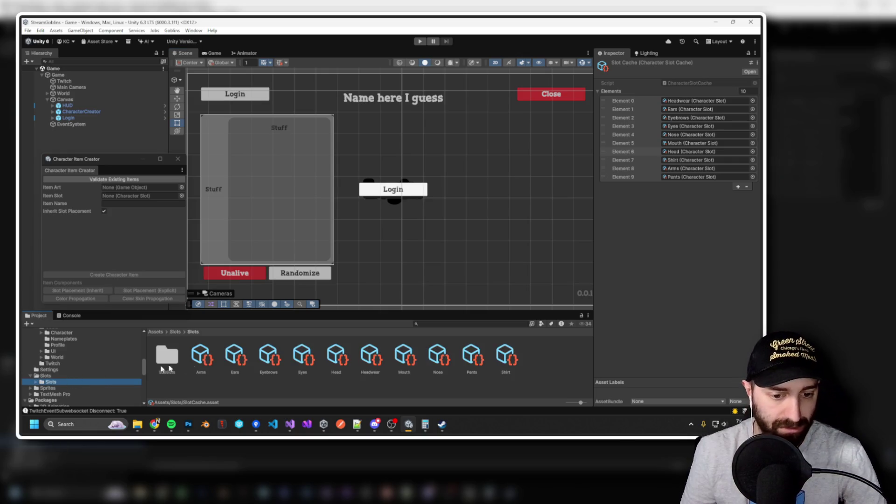
pyautogui.click(363, 357)
pyautogui.click(669, 99)
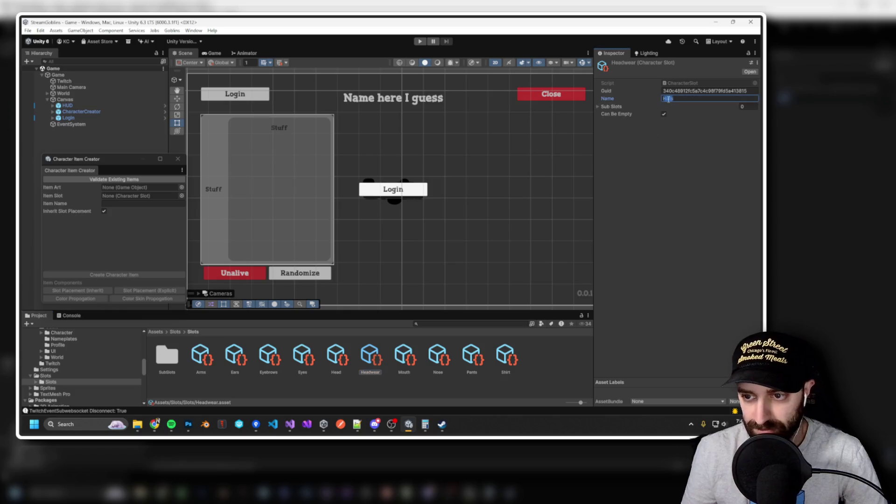
pyautogui.press('Return')
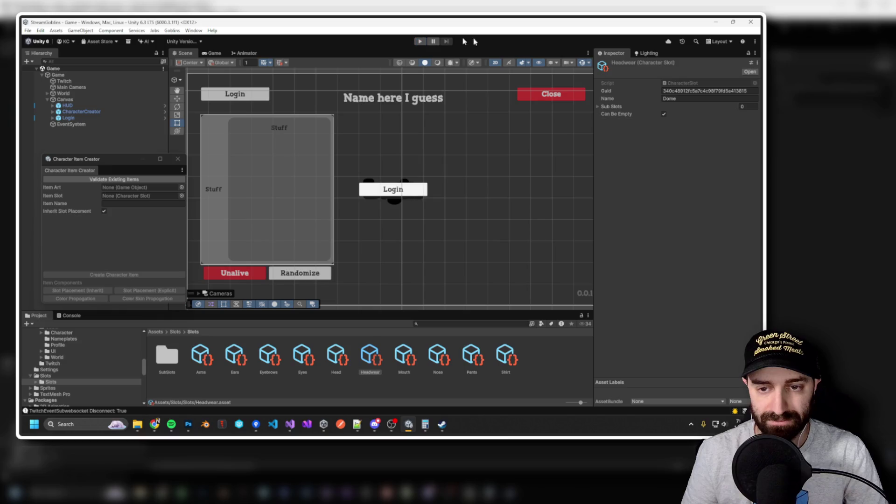
pyautogui.click(420, 41)
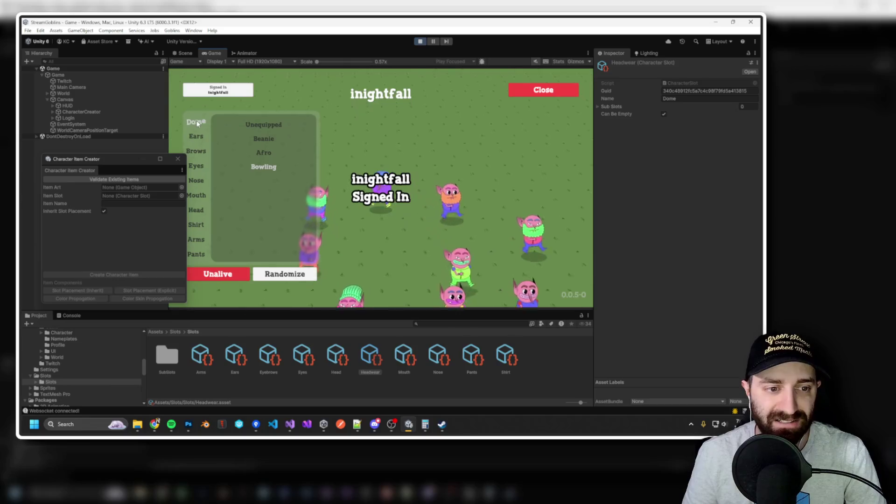
# Equip the Afro, then the Bowling hat under Dome, then switch to Photoshop.
pyautogui.click(265, 155)
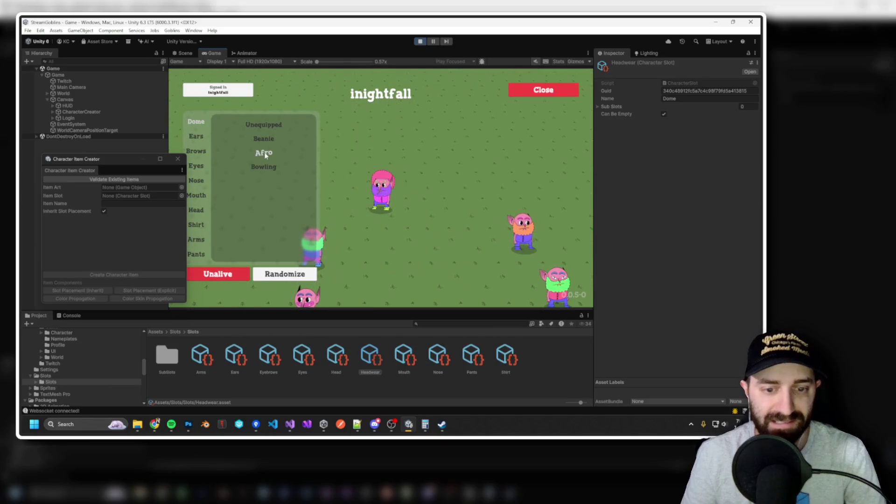
pyautogui.click(270, 165)
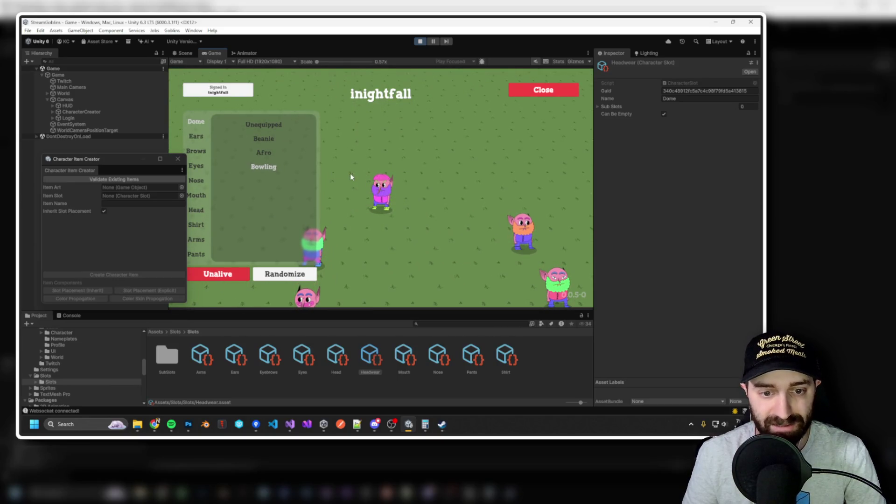
pyautogui.scroll(3, 349, 173)
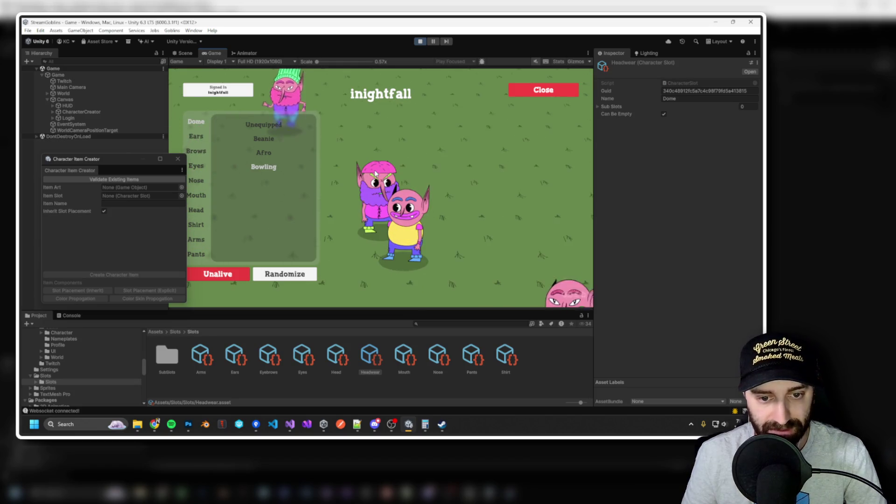
pyautogui.hotkey('alt', 'Tab')
pyautogui.press('Tab')
pyautogui.press('Tab')
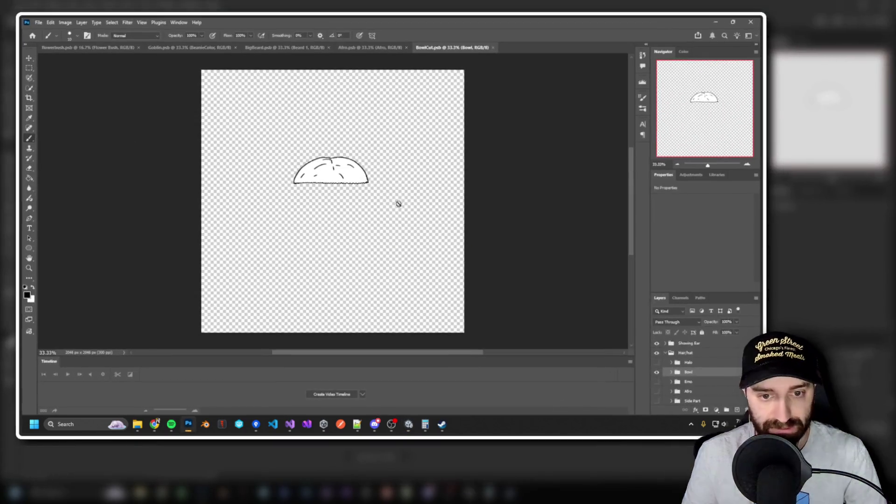
pyautogui.scroll(5, 348, 153)
pyautogui.scroll(-5, 348, 153)
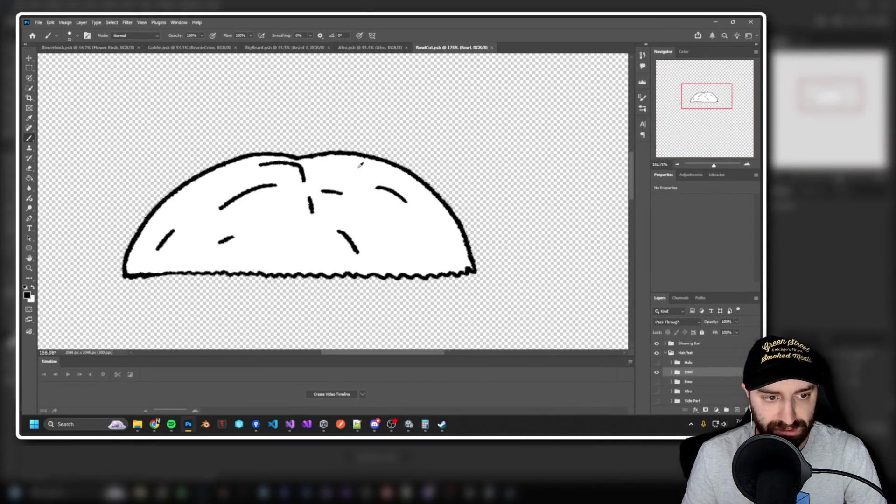
pyautogui.hotkey('alt', 'Tab')
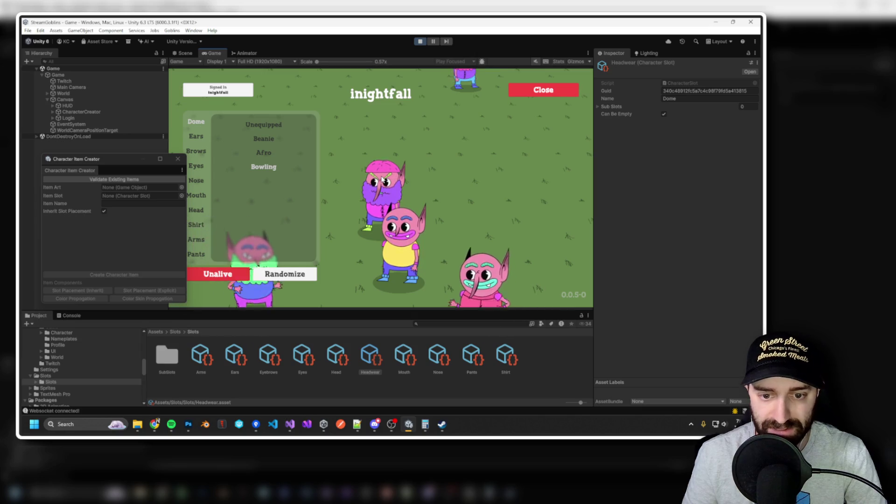
# Back in the running game, swap the goblin between Afro and Bowling, then show the Scene view.
pyautogui.hotkey('alt', 'Tab')
pyautogui.hotkey('alt', 'Tab')
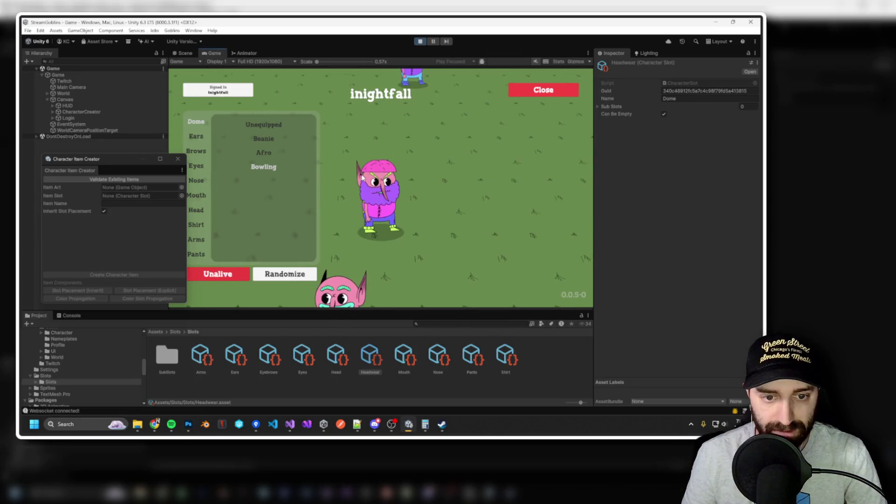
pyautogui.scroll(-3, 371, 207)
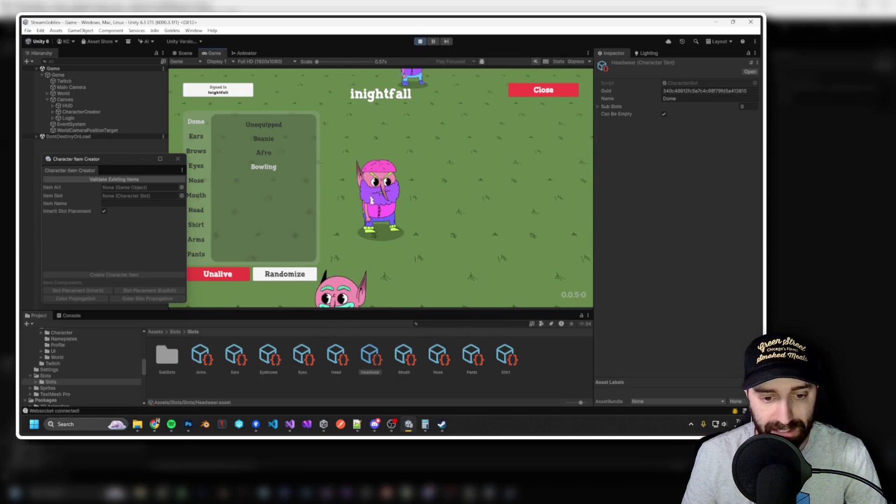
pyautogui.scroll(3, 371, 206)
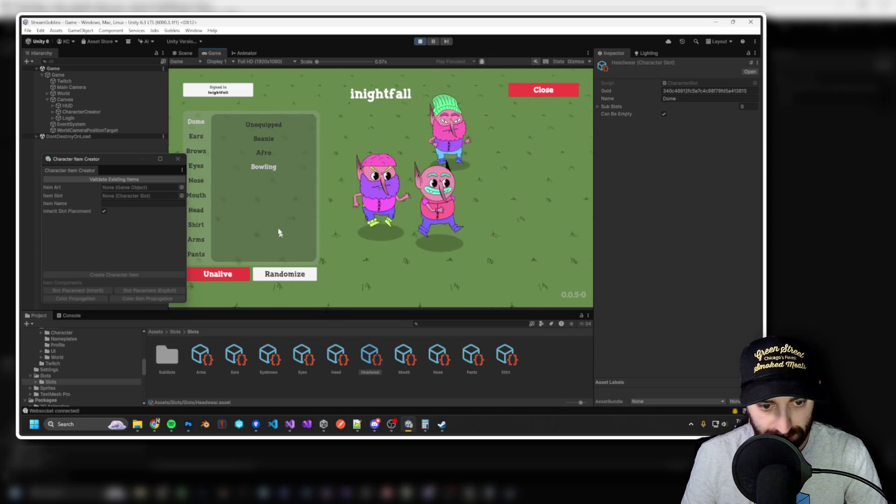
pyautogui.click(268, 152)
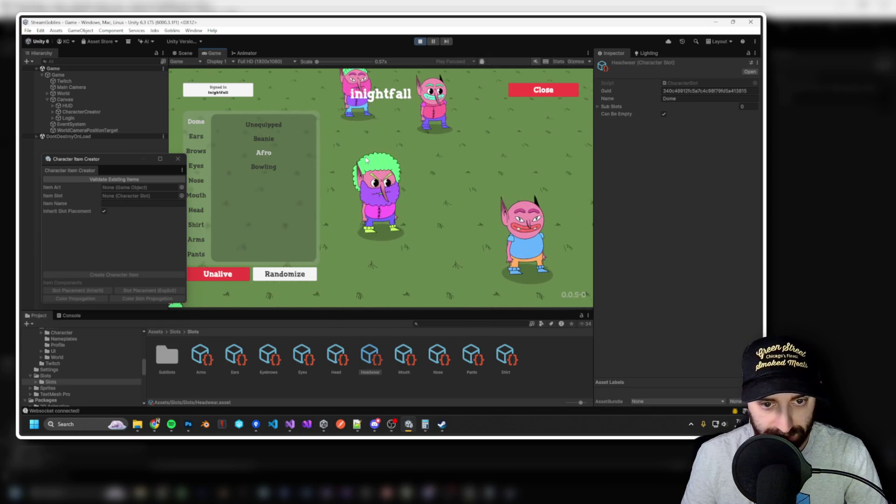
pyautogui.click(269, 167)
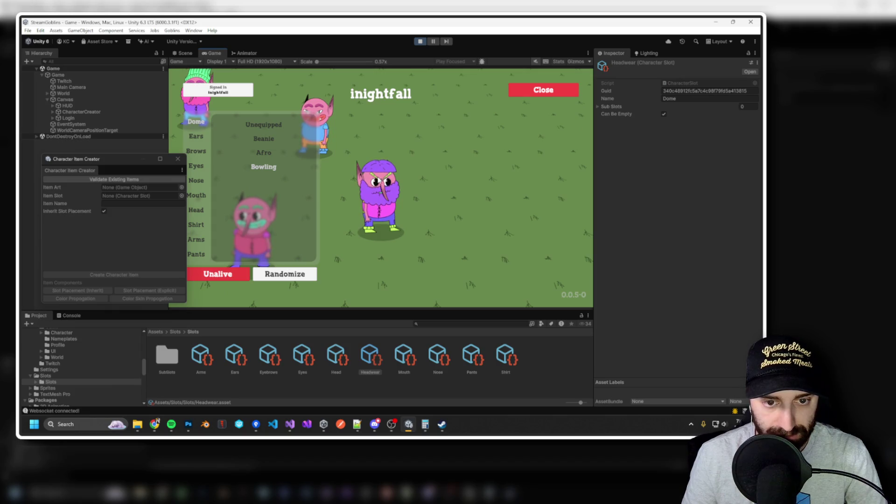
pyautogui.click(272, 152)
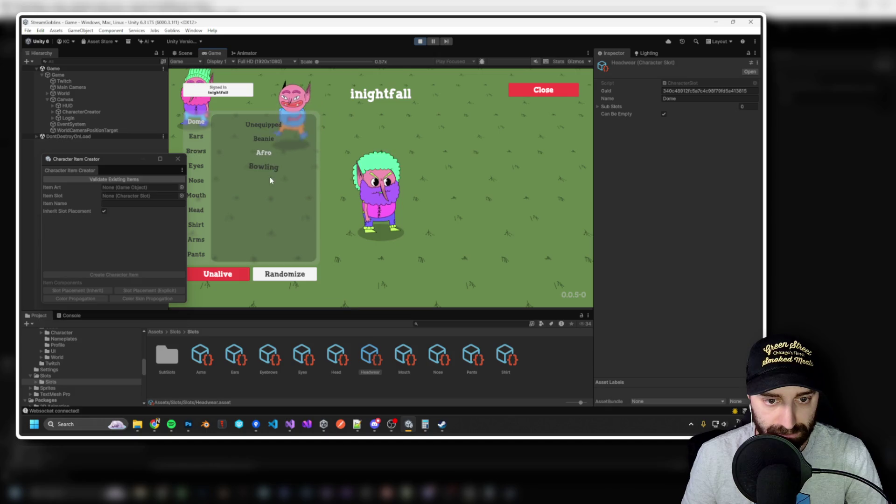
pyautogui.click(261, 167)
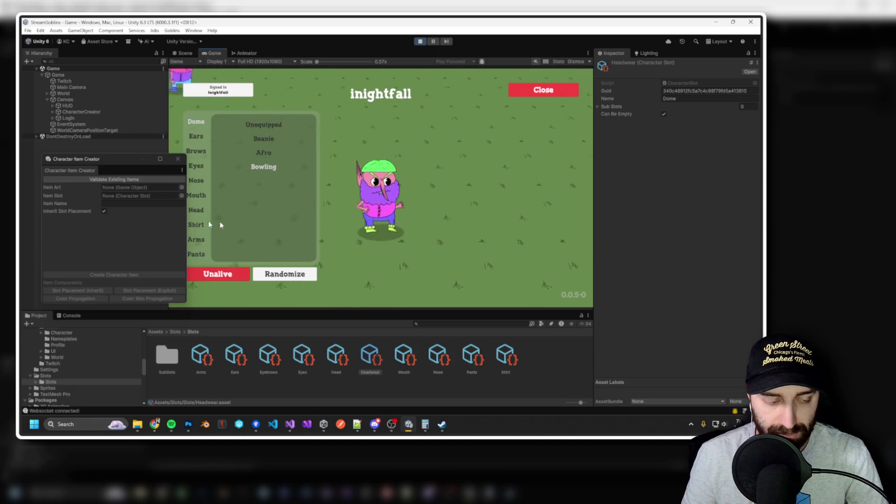
pyautogui.click(183, 53)
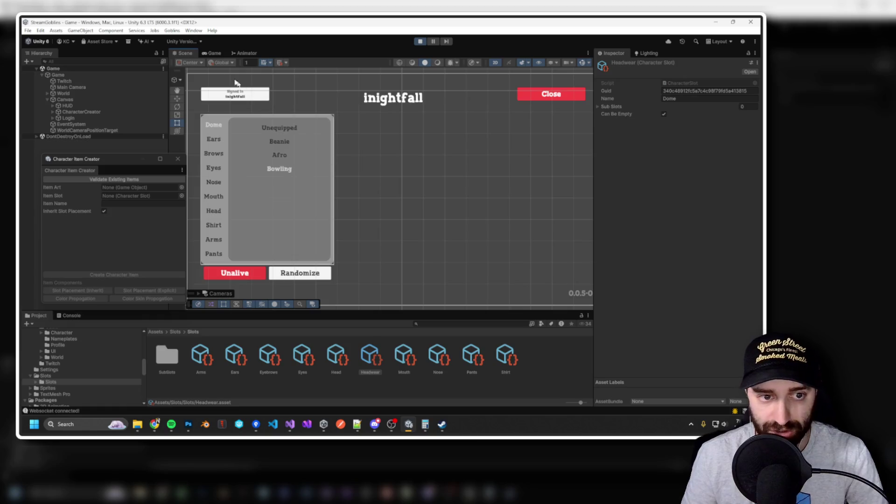
# Switch the Scene view to 3D and frame the ground and a goblin's Nose.
pyautogui.click(496, 63)
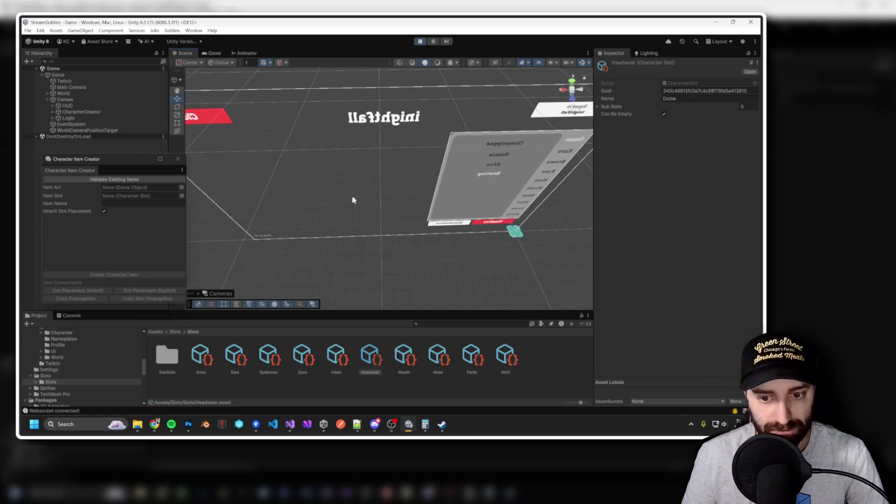
pyautogui.click(515, 232)
pyautogui.press('f')
pyautogui.moveTo(345, 192)
pyautogui.mouseDown()
pyautogui.moveTo(407, 186)
pyautogui.moveTo(376, 184)
pyautogui.mouseUp()
pyautogui.scroll(5, 408, 186)
pyautogui.click(369, 181)
pyautogui.press('f')
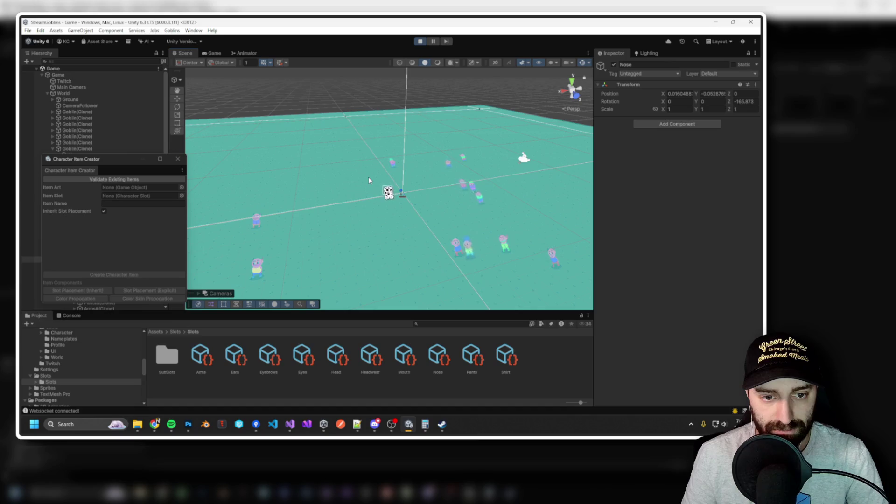
pyautogui.moveTo(381, 216)
pyautogui.mouseDown()
pyautogui.moveTo(333, 165)
pyautogui.moveTo(568, 158)
pyautogui.moveTo(598, 168)
pyautogui.moveTo(538, 158)
pyautogui.moveTo(536, 147)
pyautogui.moveTo(558, 143)
pyautogui.moveTo(574, 192)
pyautogui.moveTo(521, 229)
pyautogui.moveTo(502, 266)
pyautogui.moveTo(452, 272)
pyautogui.moveTo(411, 219)
pyautogui.mouseUp()
# Select the goblin's Layer 156 hat and BowlCut(Clone) item, then stop the game.
pyautogui.click(410, 217)
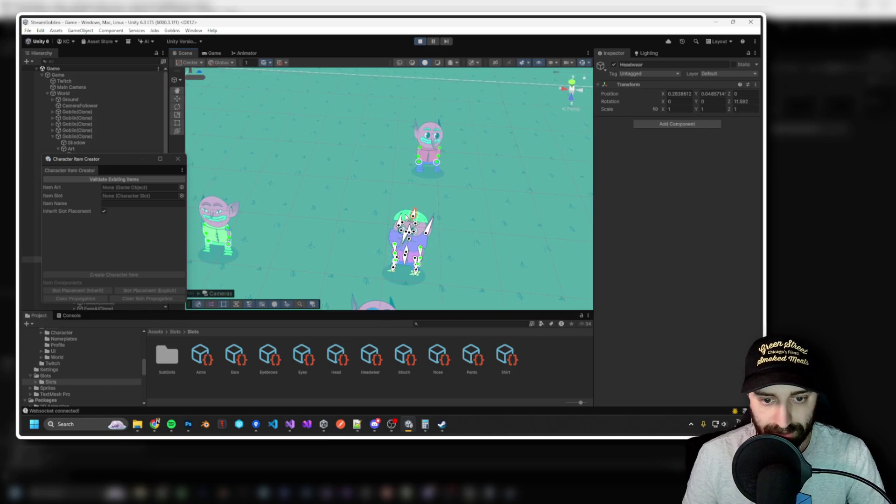
pyautogui.click(401, 217)
pyautogui.moveTo(145, 158)
pyautogui.mouseDown()
pyautogui.moveTo(146, 200)
pyautogui.moveTo(279, 202)
pyautogui.mouseUp()
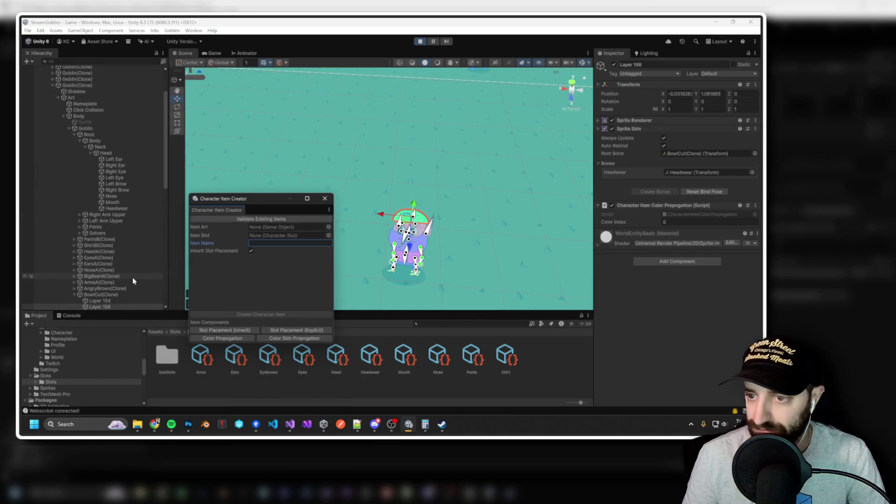
pyautogui.click(106, 295)
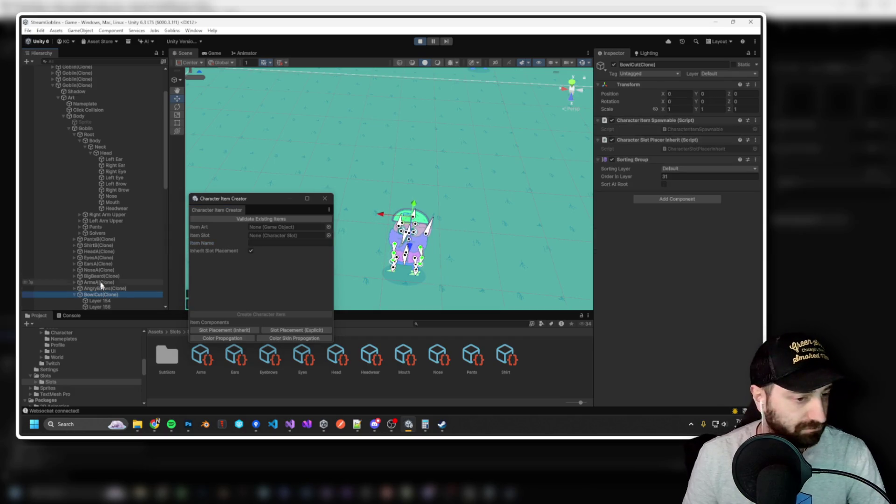
pyautogui.click(68, 128)
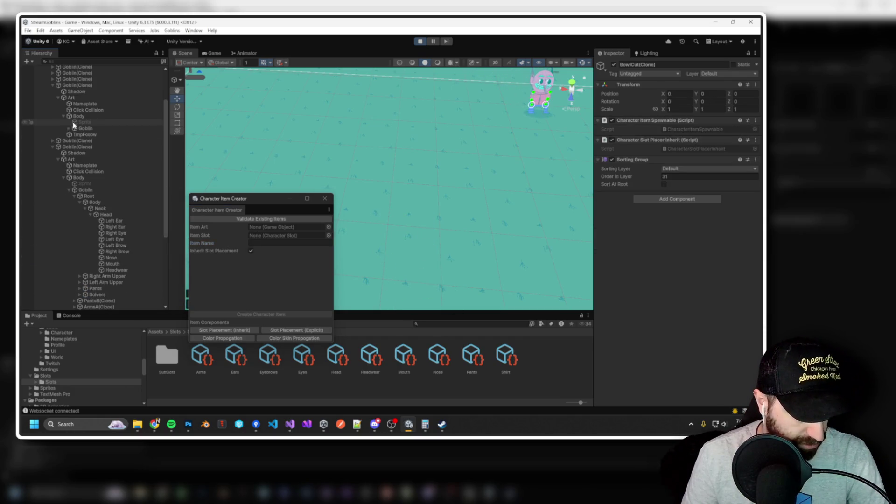
pyautogui.moveTo(253, 202)
pyautogui.mouseDown()
pyautogui.moveTo(137, 143)
pyautogui.moveTo(109, 112)
pyautogui.mouseUp()
pyautogui.click(420, 41)
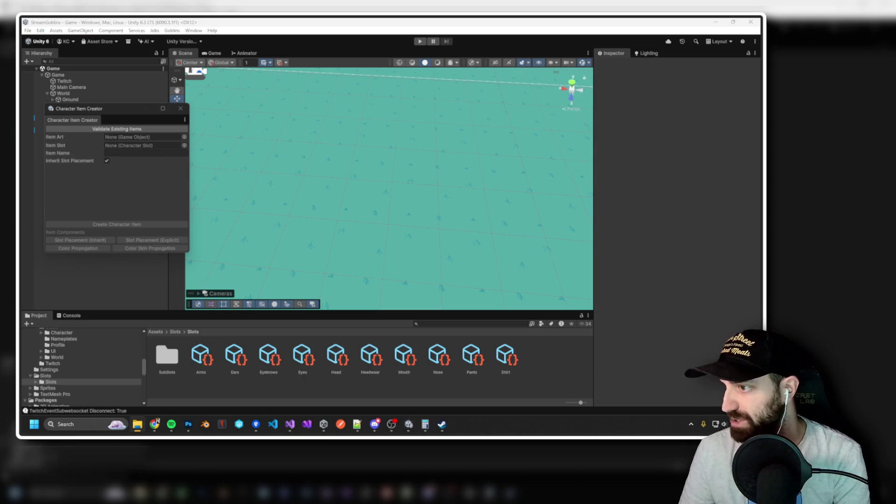
# Drag BushyBrows.psb from Explorer into Items/Eyebrows, next to AngryBrows and EyebrowsA.
pyautogui.scroll(5, 114, 370)
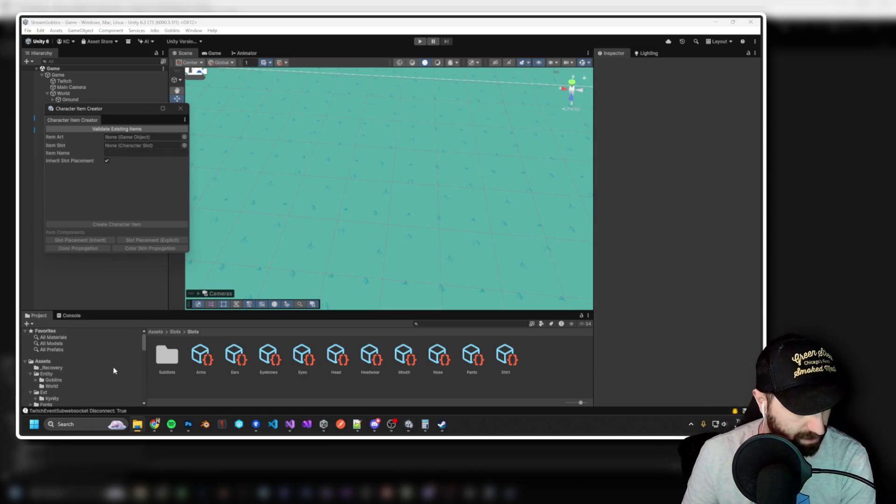
pyautogui.click(55, 367)
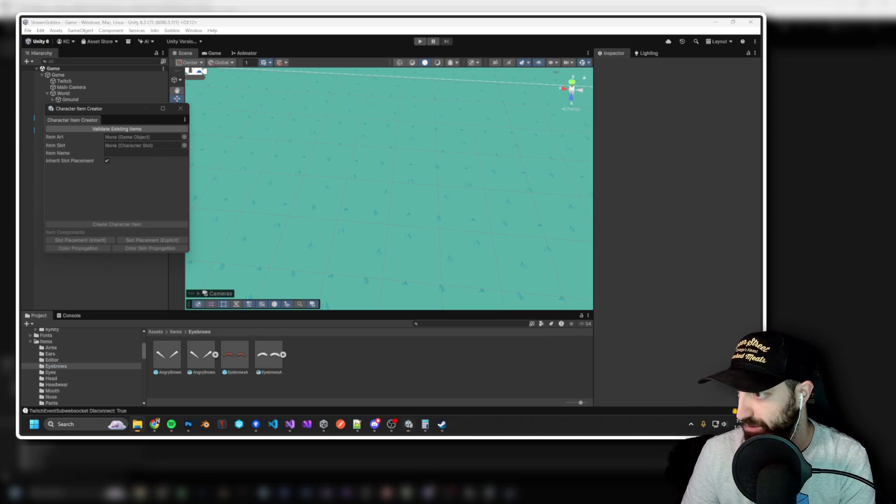
pyautogui.moveTo(311, 352); pyautogui.dragTo(313, 361)
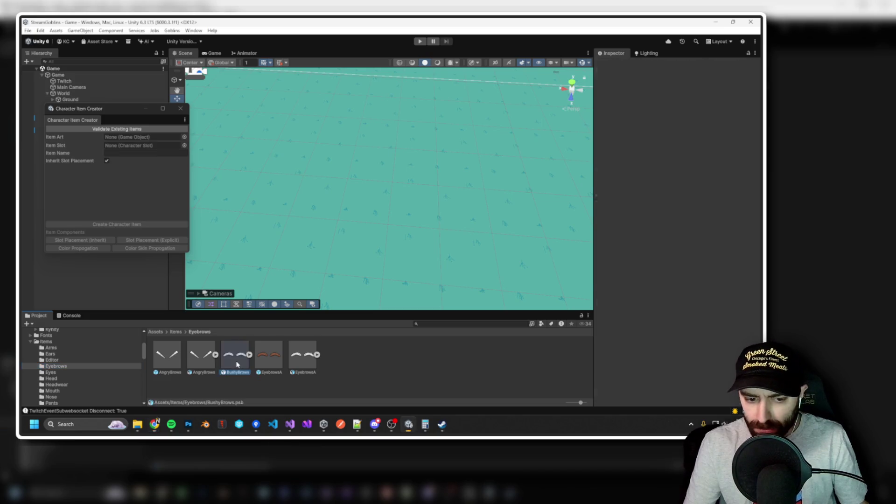
pyautogui.hotkey('alt', 'Tab')
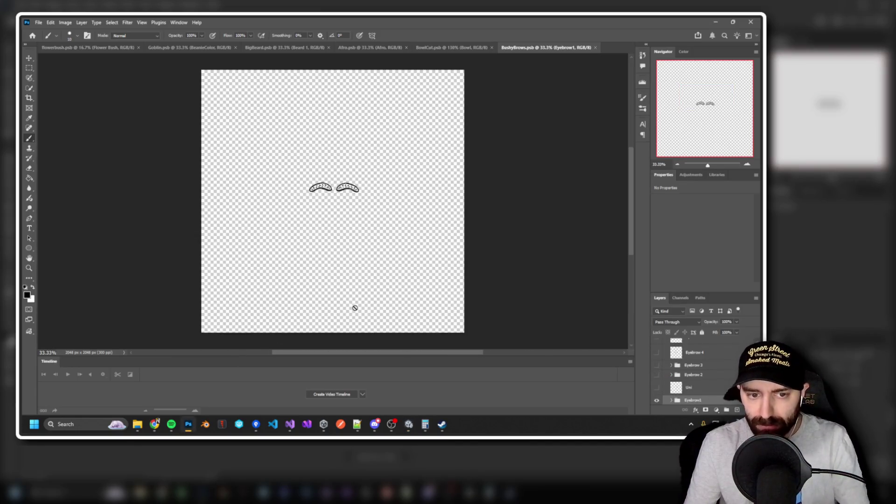
# Open the EyebrowsA prefab and its PSB artwork in Photoshop.
pyautogui.hotkey('alt', 'Tab')
pyautogui.doubleClick(274, 365)
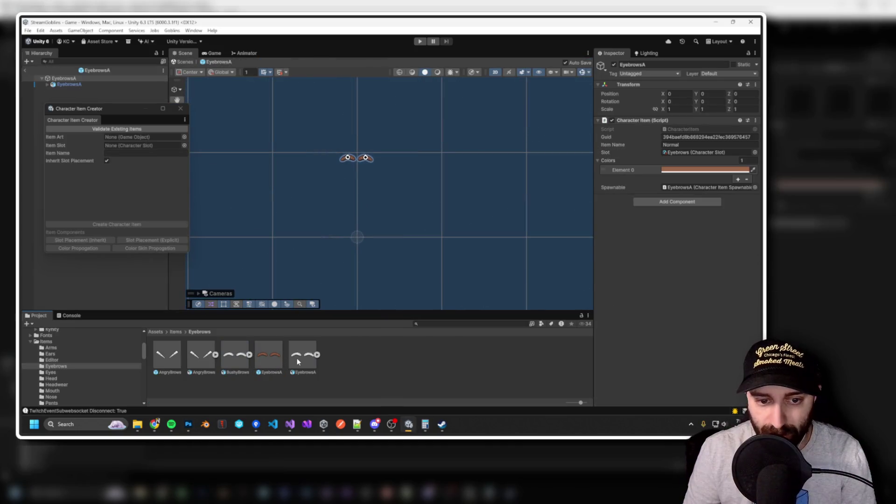
pyautogui.doubleClick(298, 362)
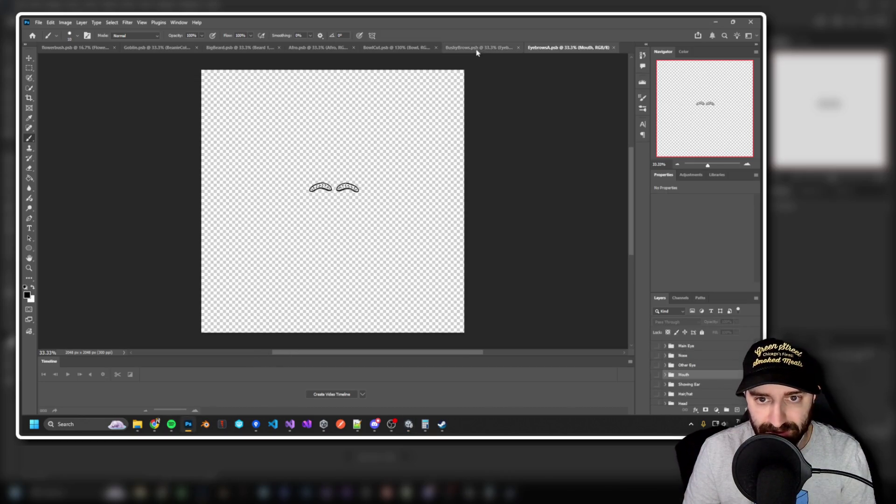
# Compare the BushyBrows and EyebrowsA documents, close both, and return to Unity.
pyautogui.click(495, 52)
pyautogui.click(525, 49)
pyautogui.click(518, 48)
pyautogui.click(590, 48)
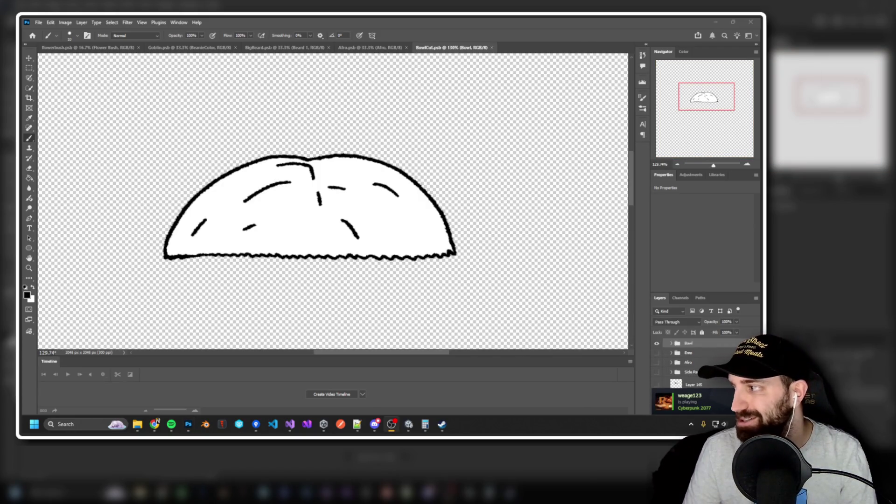
pyautogui.hotkey('alt', 'Tab')
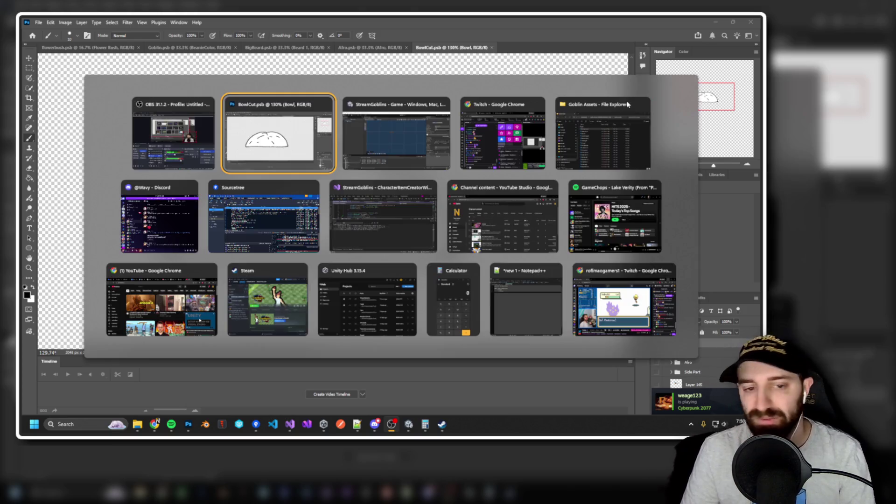
pyautogui.hotkey('alt', 'Tab')
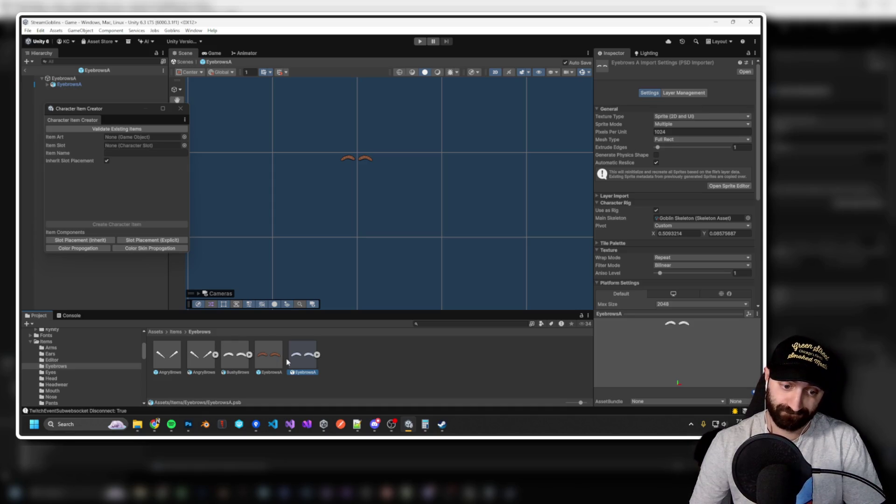
# Delete the separate BushyBrows asset from the Eyebrows folder.
pyautogui.click(234, 365)
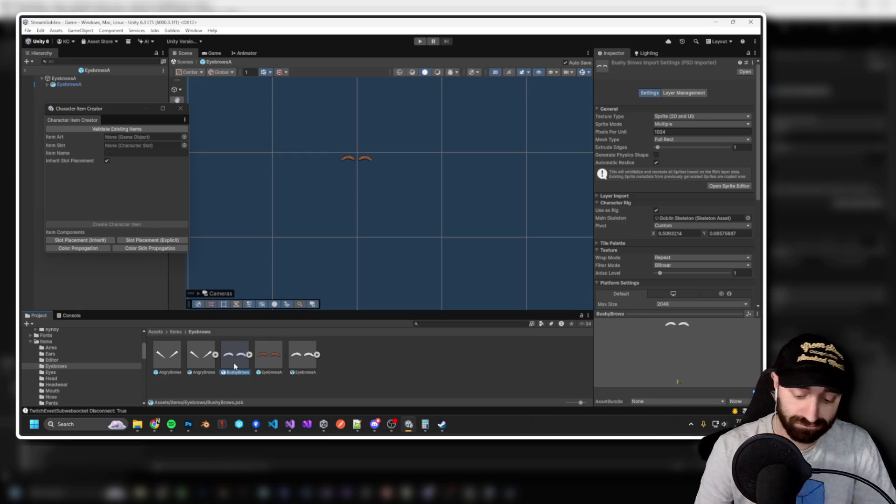
pyautogui.press('Delete')
pyautogui.click(395, 233)
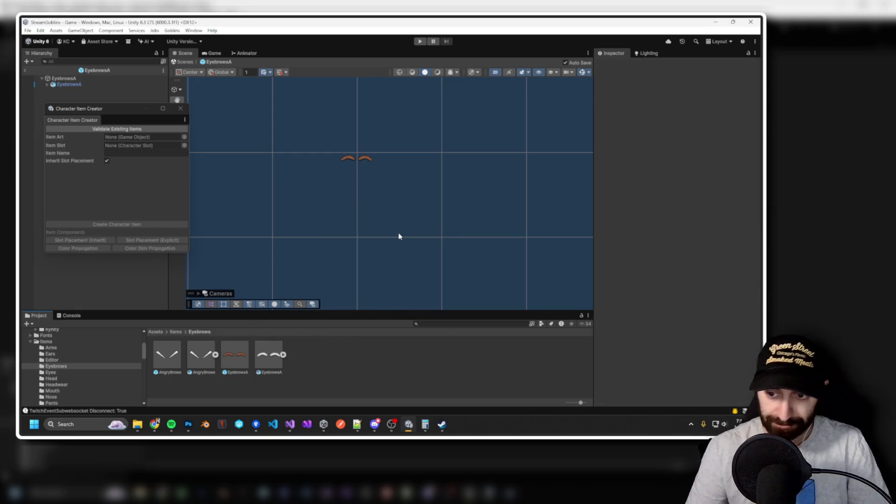
# Rename the EyebrowsA prefab's Item Name from Normal to Bushy.
pyautogui.click(234, 358)
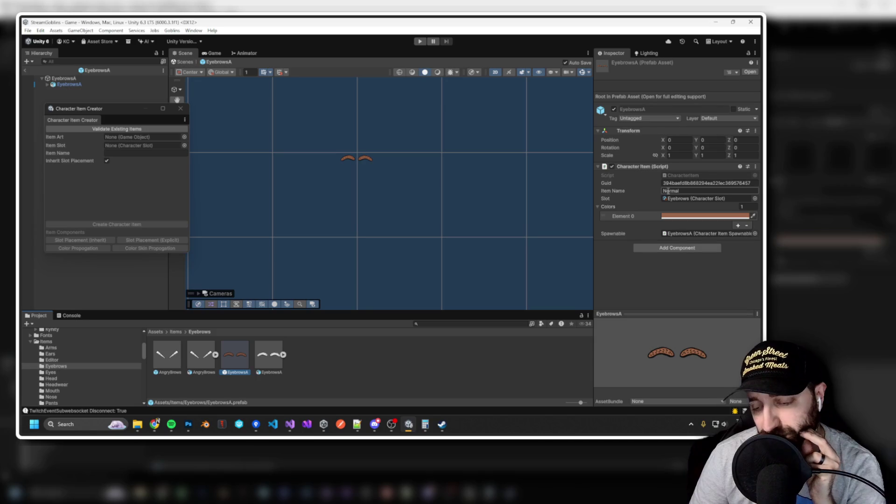
pyautogui.click(670, 191)
pyautogui.doubleClick(677, 190)
pyautogui.write('Bushy')
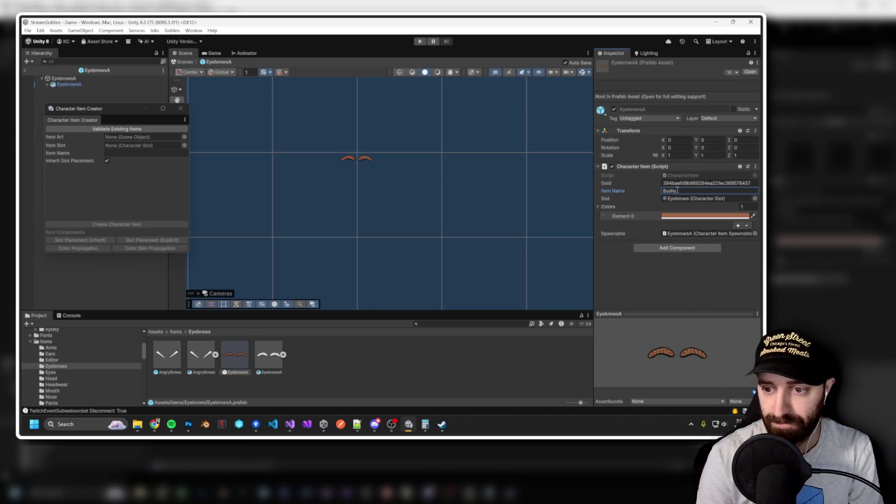
pyautogui.press('Return')
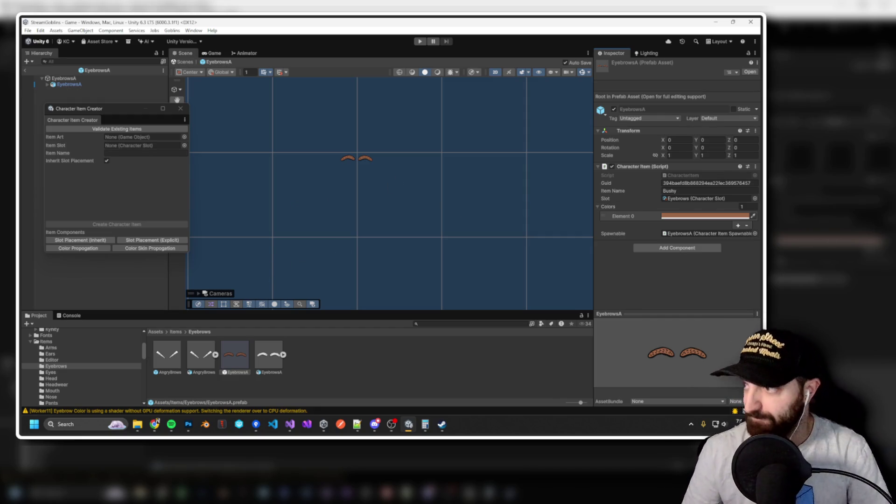
# Switch to Photoshop and bring up the CyberEyes.psb document.
pyautogui.hotkey('alt', 'Tab')
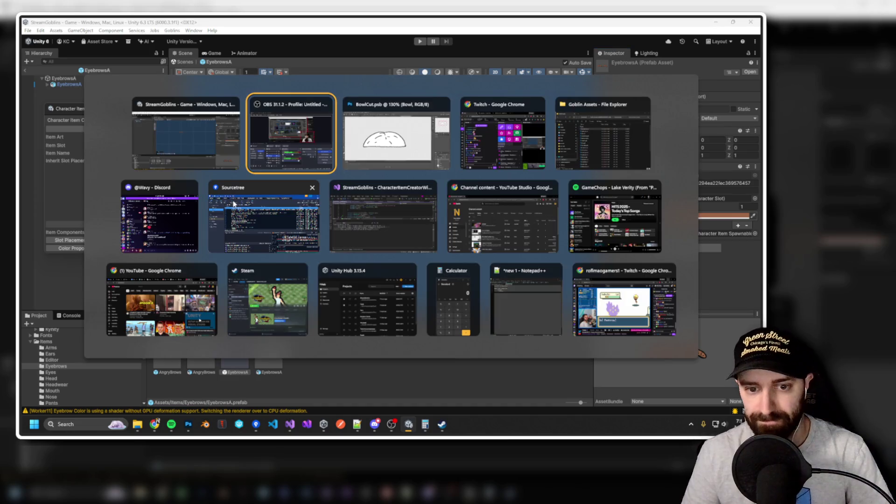
pyautogui.press('Tab')
pyautogui.press('Tab')
pyautogui.press('Tab')
pyautogui.press('Escape')
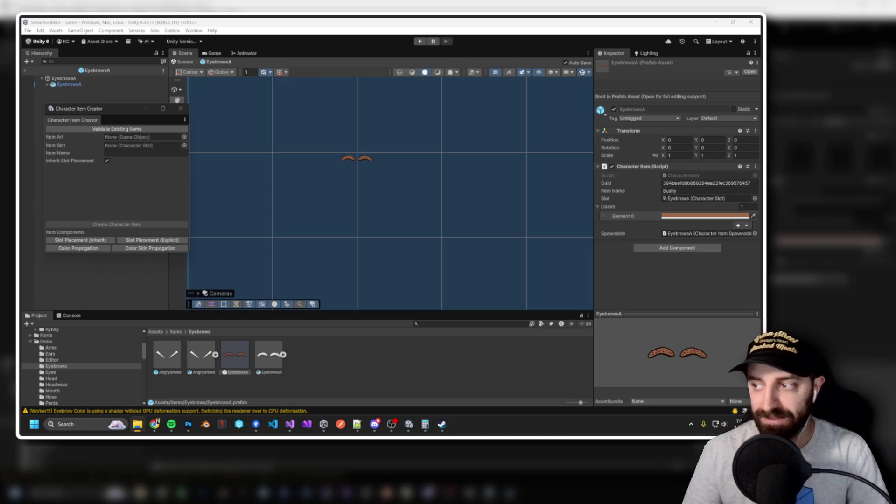
pyautogui.hotkey('alt', 'Tab')
pyautogui.hotkey('ctrl', 'Tab')
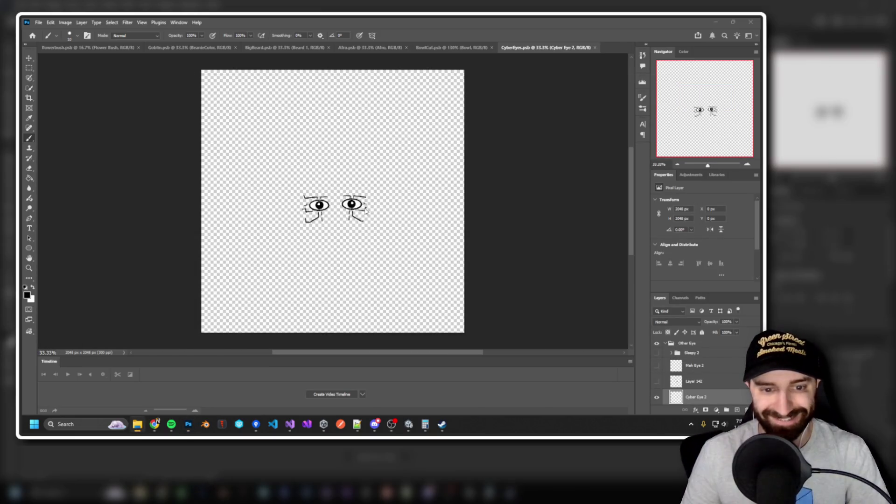
# Back in Unity, drag CyberEyes.psb into Items/Eyes and select it to view its import settings.
pyautogui.hotkey('alt', 'Tab')
pyautogui.press('Tab')
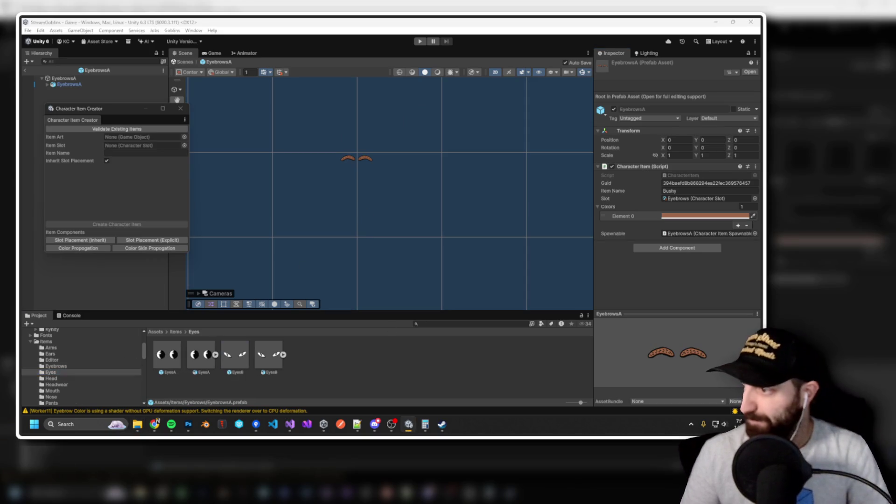
pyautogui.moveTo(321, 362); pyautogui.dragTo(314, 364)
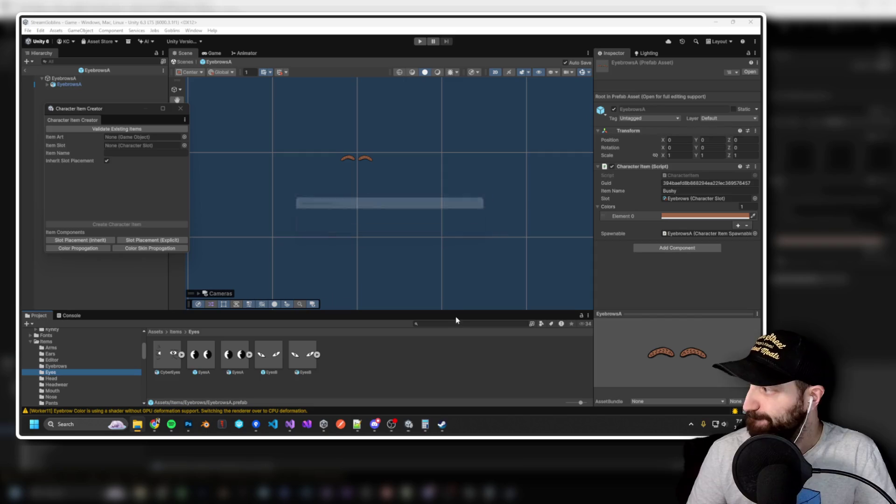
pyautogui.click(158, 362)
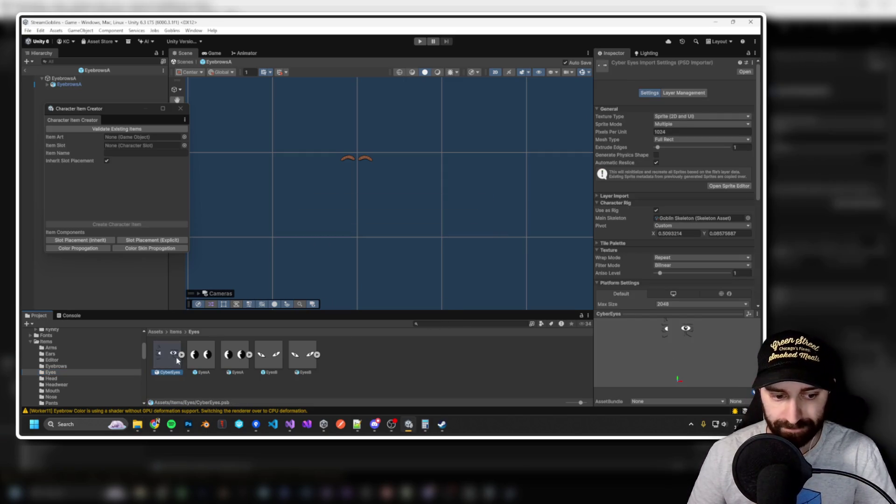
# Open CyberEyes in the Skinning Editor and inspect the Cyber Eye 2 and Cyber Eye 1 sprites.
pyautogui.click(729, 186)
pyautogui.click(194, 52)
pyautogui.click(192, 94)
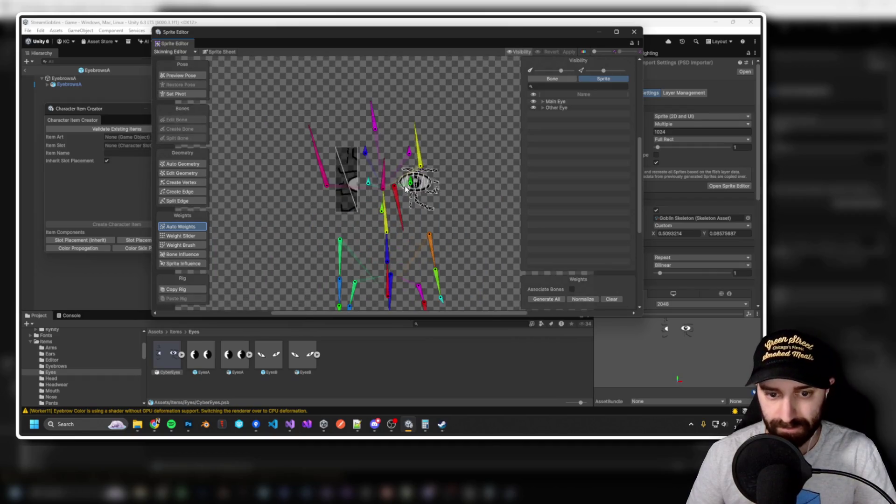
pyautogui.scroll(3, 406, 188)
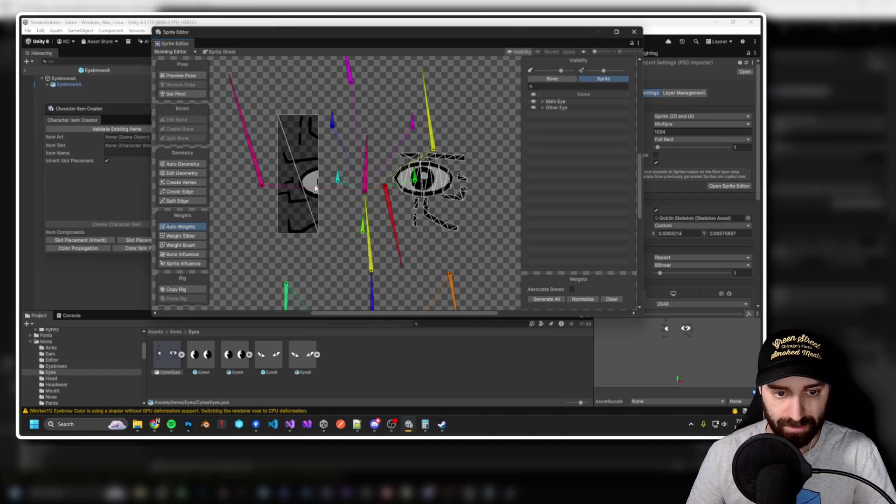
pyautogui.click(442, 189)
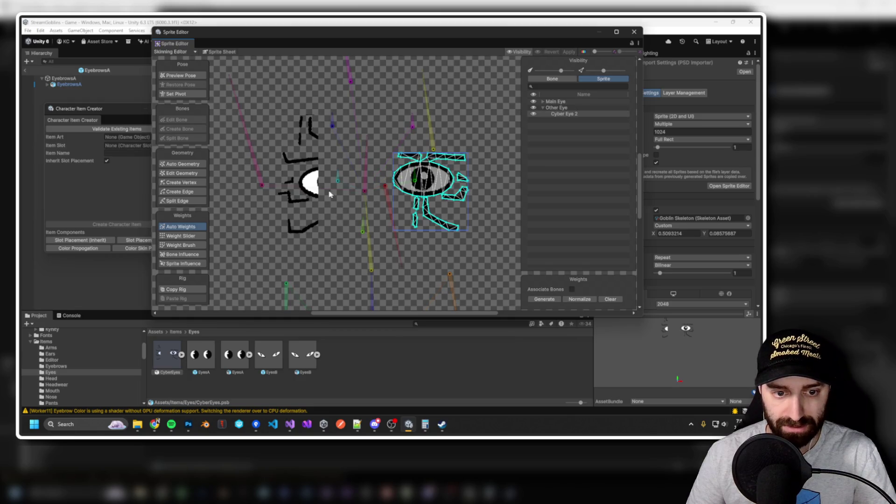
pyautogui.click(306, 188)
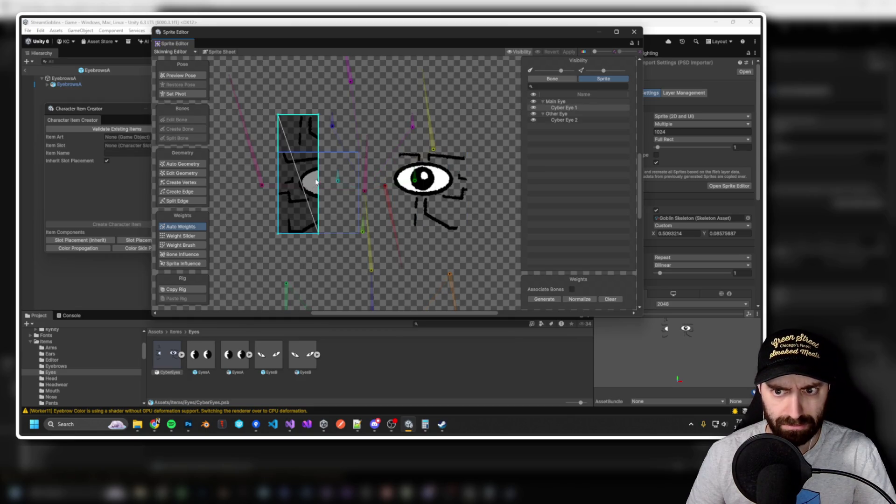
# Reselect the left Cyber Eye sprite, then close the Sprite Editor window.
pyautogui.hotkey('alt', 'Tab')
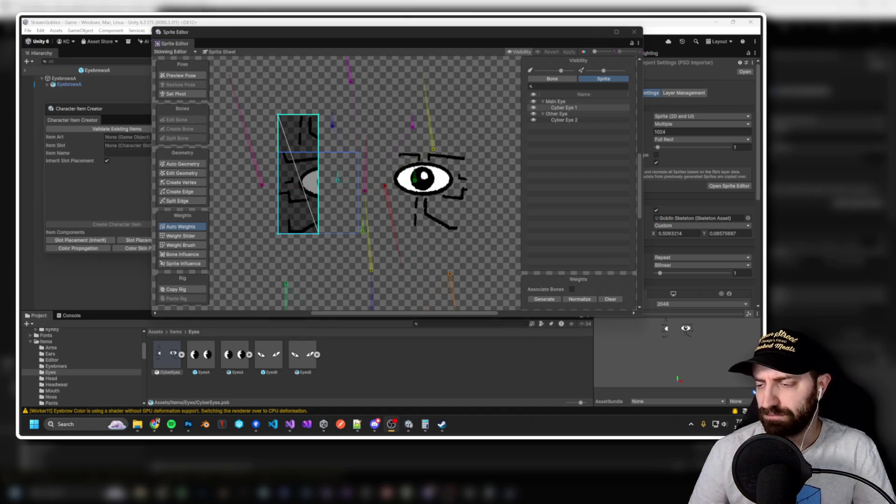
pyautogui.click(326, 164)
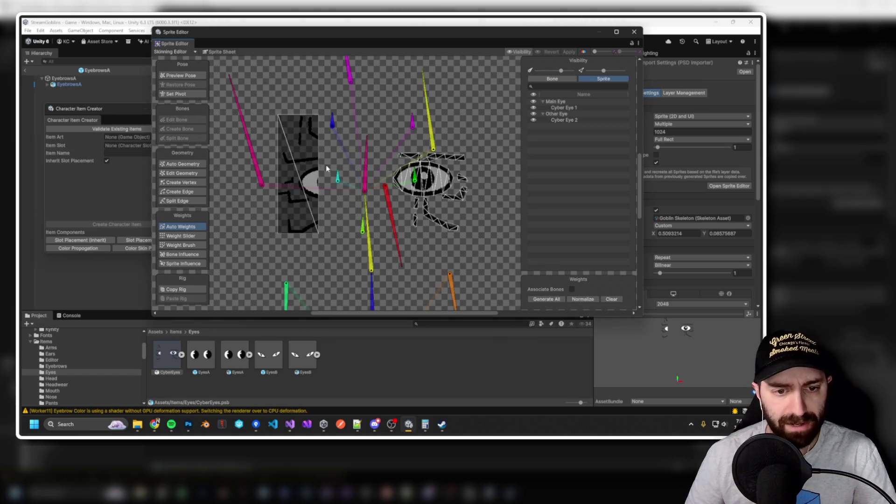
pyautogui.click(300, 155)
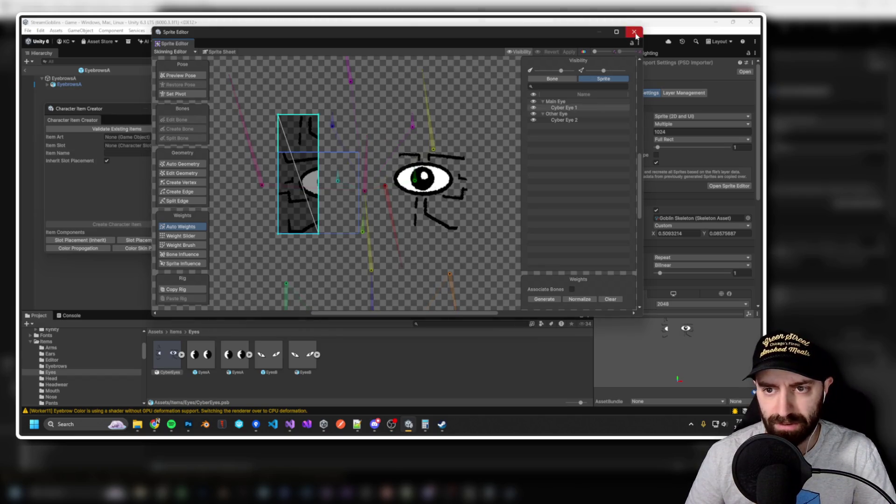
pyautogui.click(634, 32)
# Open CyberEyes from Unity's Project panel in Photoshop.
pyautogui.doubleClick(176, 356)
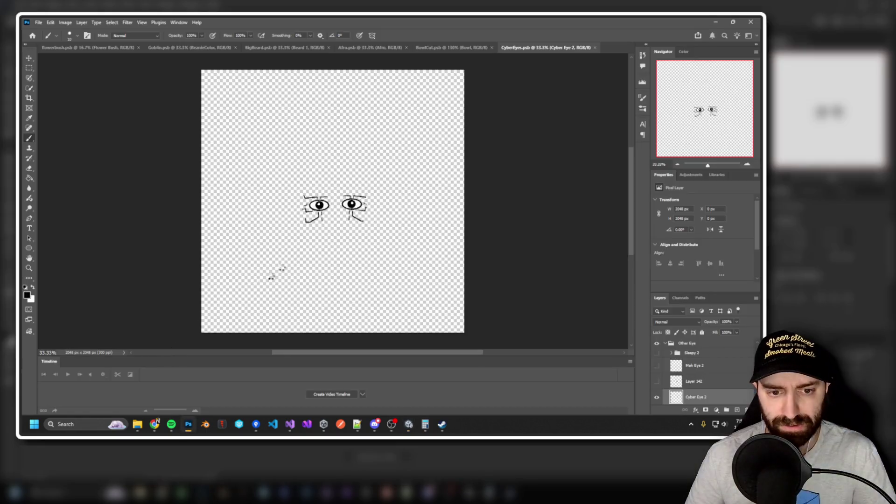
pyautogui.hotkey('alt', 'Tab')
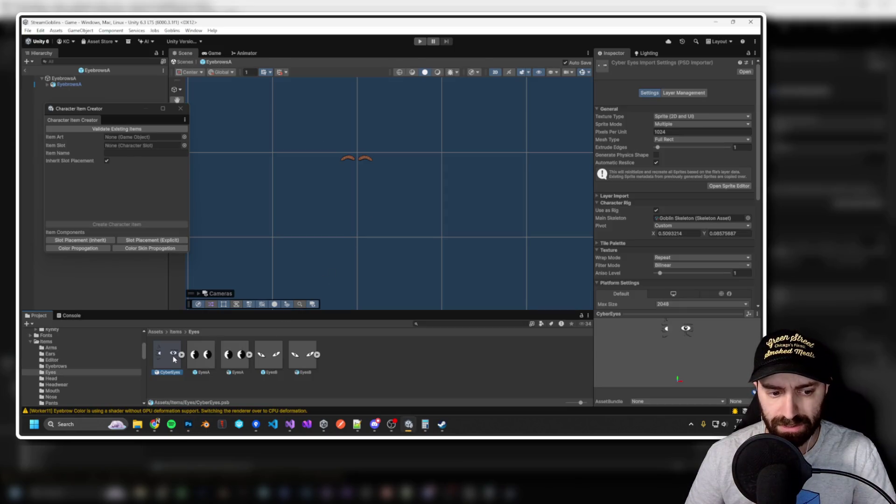
pyautogui.doubleClick(177, 357)
# Toggle the Meh Eye 2 and Cyber Eye 2 layers, leaving Cyber Eye 2 visible, then return to Unity.
pyautogui.scroll(-1, 726, 348)
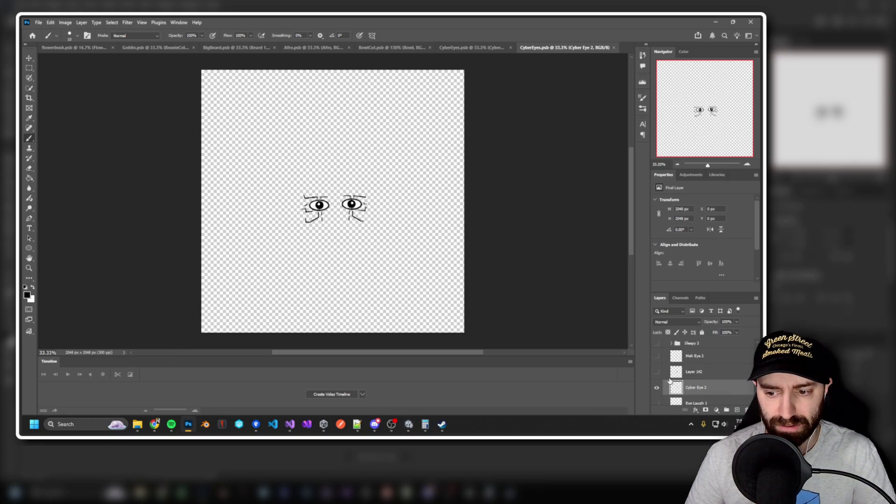
pyautogui.click(656, 355)
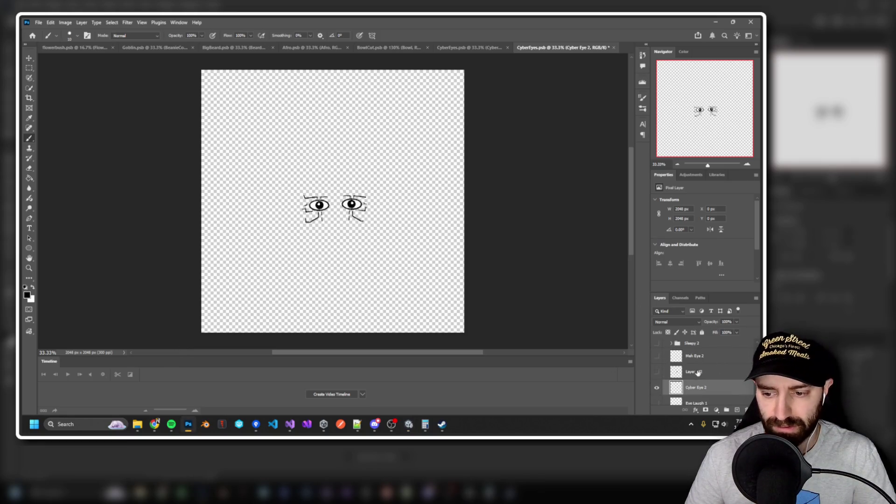
pyautogui.click(657, 388)
pyautogui.click(657, 388)
pyautogui.scroll(-10, 658, 386)
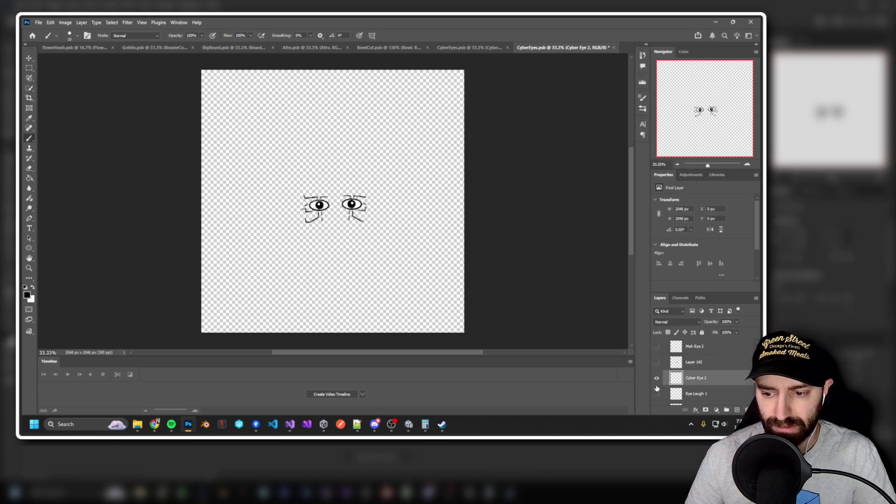
pyautogui.hotkey('alt', 'Tab')
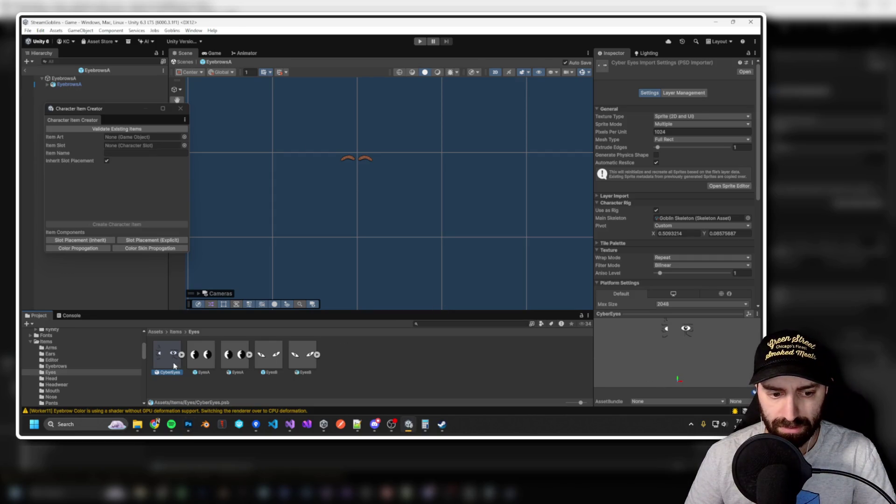
pyautogui.hotkey('alt', 'Tab')
pyautogui.hotkey('alt', 'Tab')
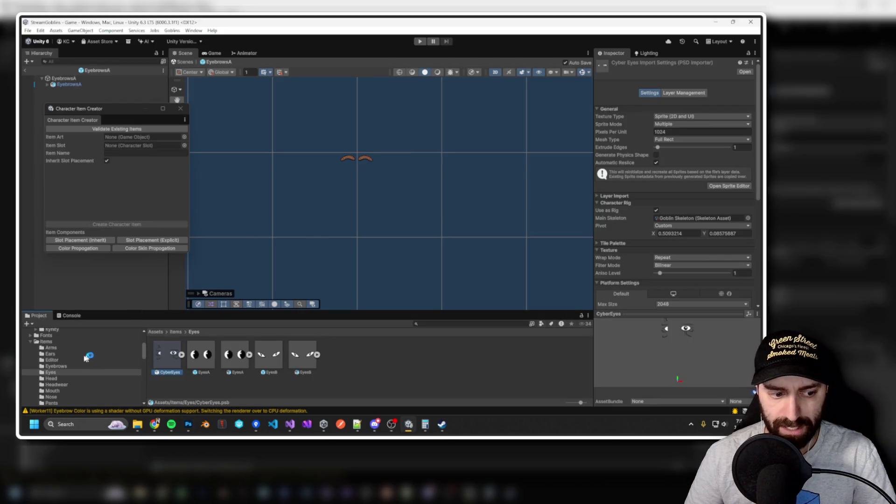
pyautogui.click(70, 366)
pyautogui.click(261, 357)
pyautogui.click(189, 360)
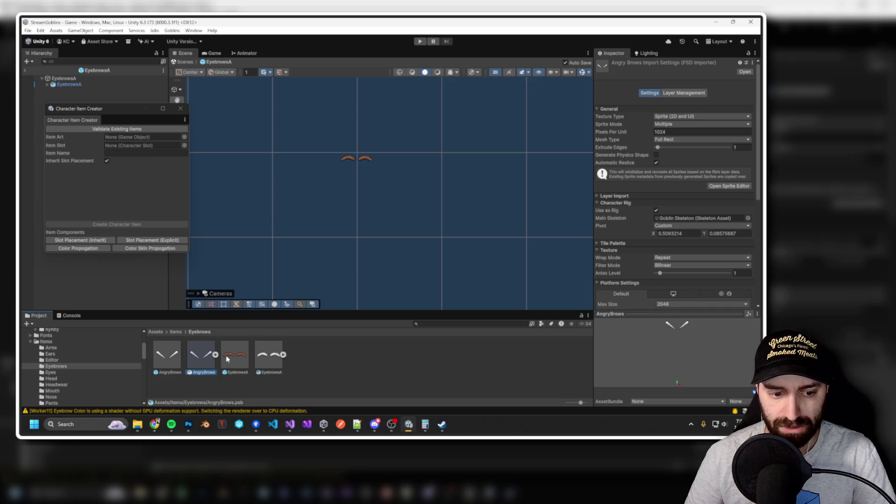
pyautogui.doubleClick(238, 358)
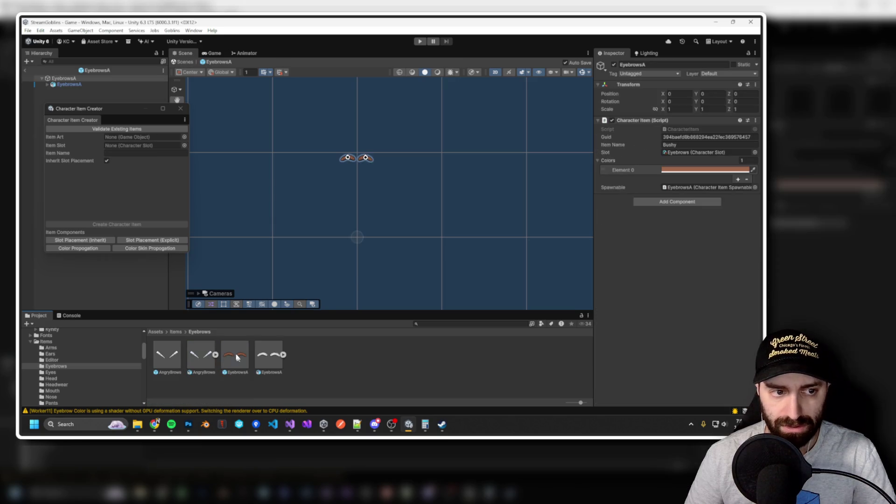
pyautogui.click(68, 96)
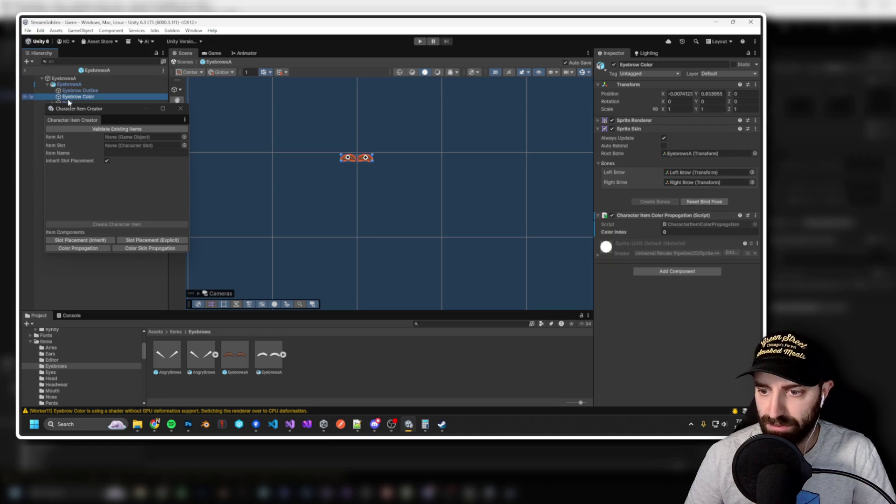
pyautogui.click(81, 91)
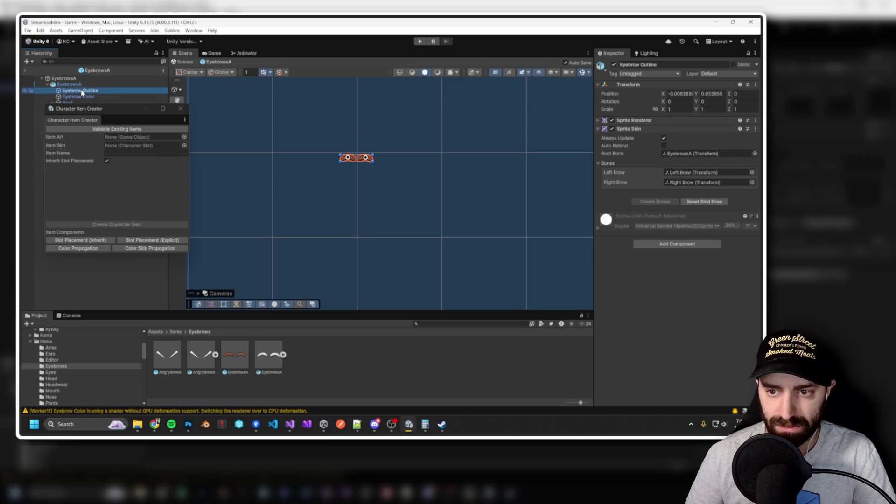
pyautogui.scroll(-5, 66, 379)
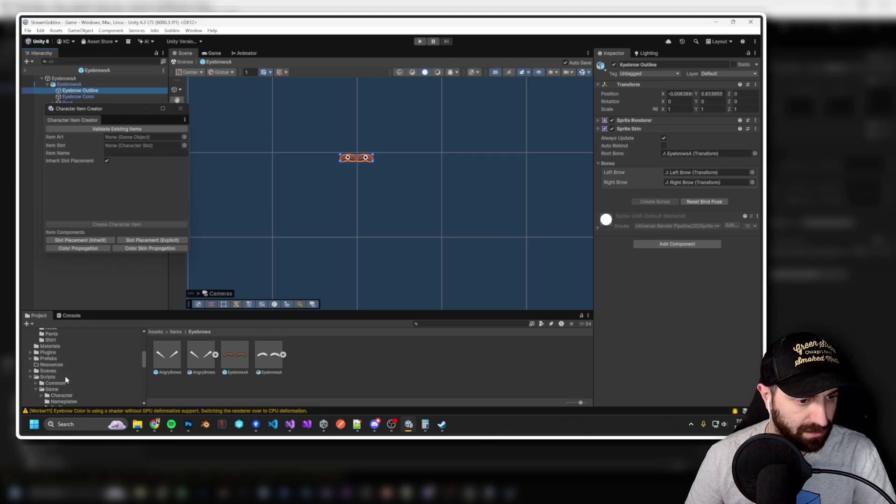
pyautogui.scroll(2, 63, 380)
pyautogui.click(51, 363)
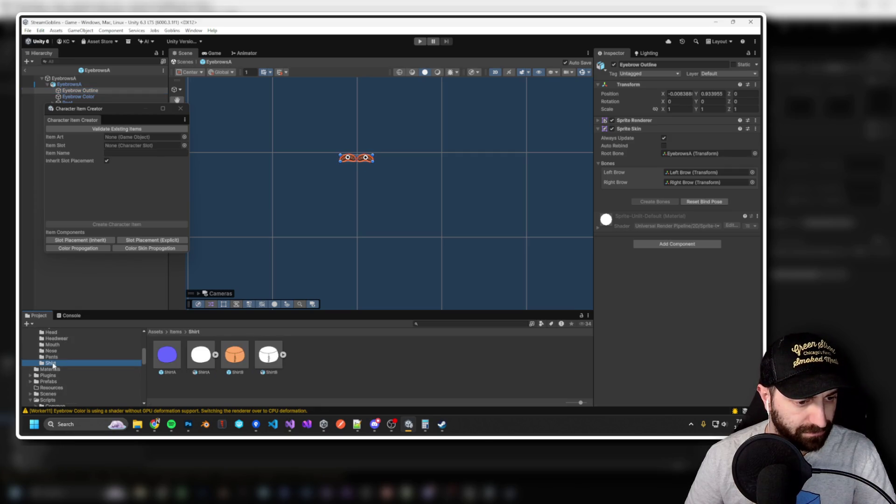
pyautogui.scroll(-4, 61, 375)
pyautogui.click(55, 366)
pyautogui.scroll(2, 55, 364)
pyautogui.click(52, 366)
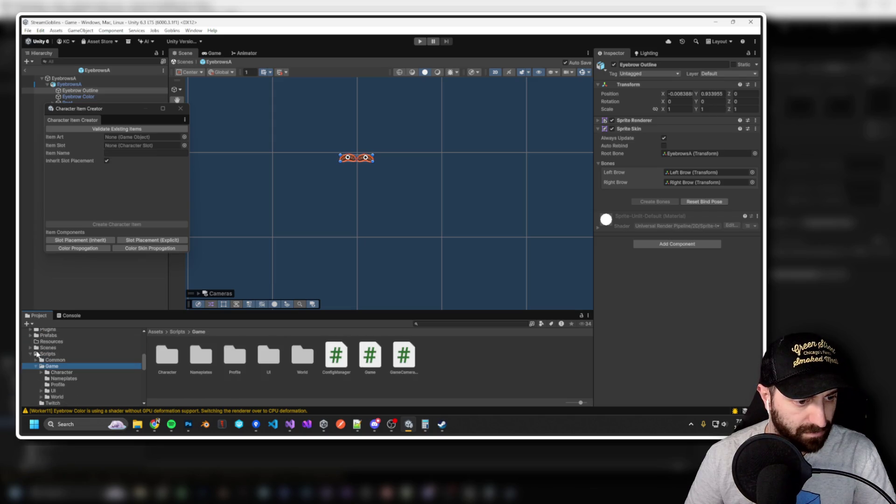
pyautogui.click(30, 353)
pyautogui.doubleClick(46, 366)
pyautogui.click(51, 372)
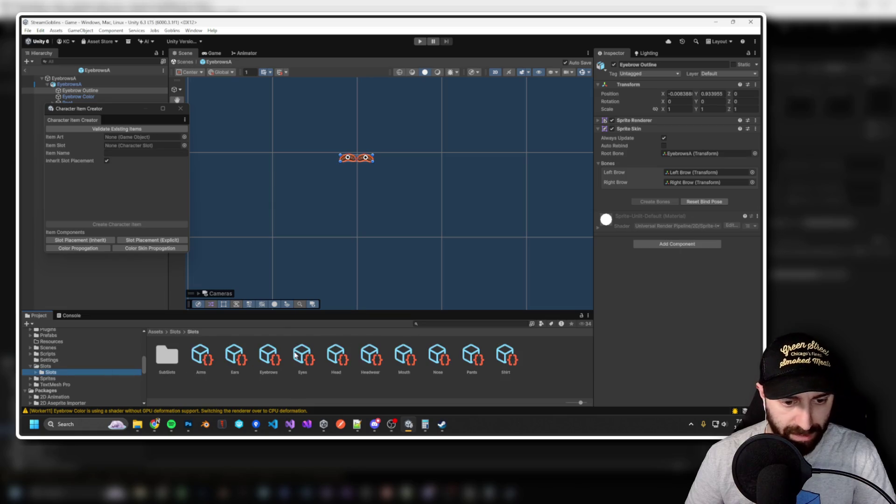
pyautogui.doubleClick(175, 363)
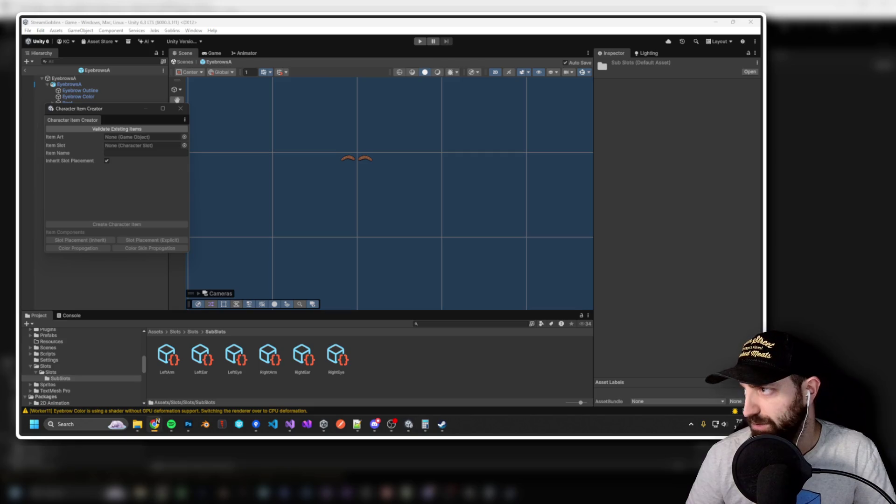
pyautogui.moveTo(107, 114)
pyautogui.mouseDown()
pyautogui.moveTo(103, 166)
pyautogui.moveTo(100, 128)
pyautogui.mouseUp()
pyautogui.scroll(3, 92, 384)
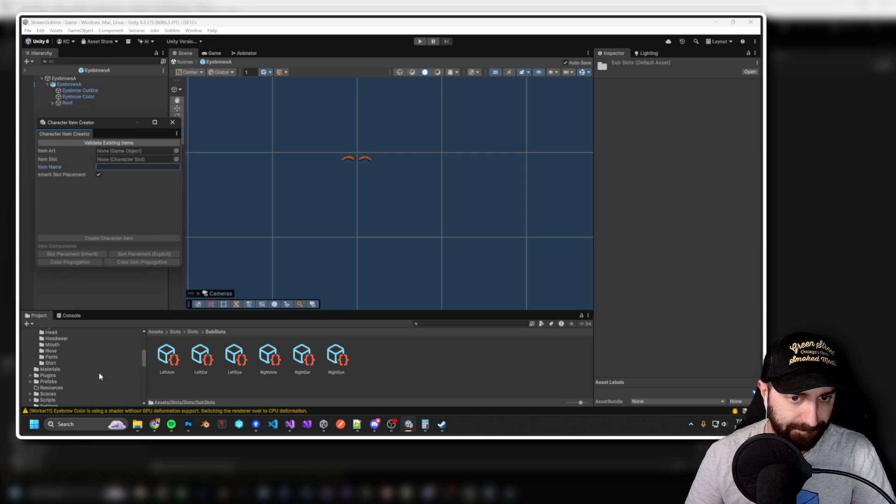
pyautogui.scroll(3, 70, 382)
pyautogui.click(56, 367)
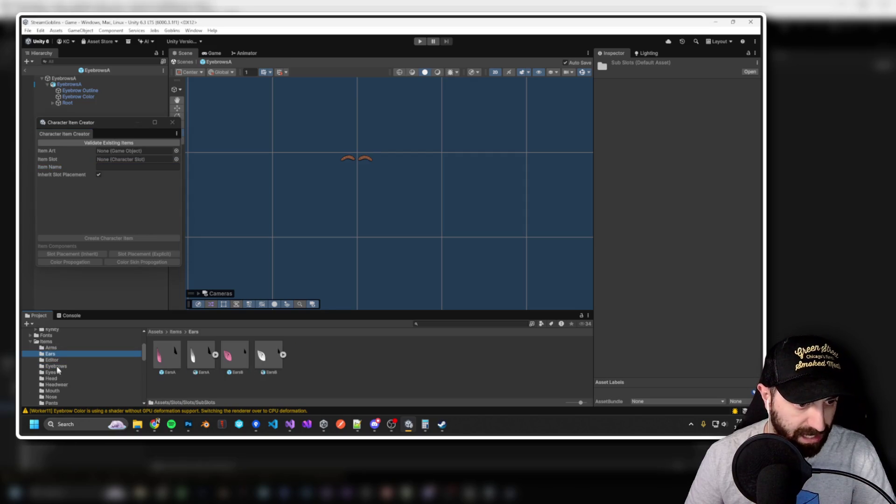
pyautogui.click(126, 372)
pyautogui.click(176, 365)
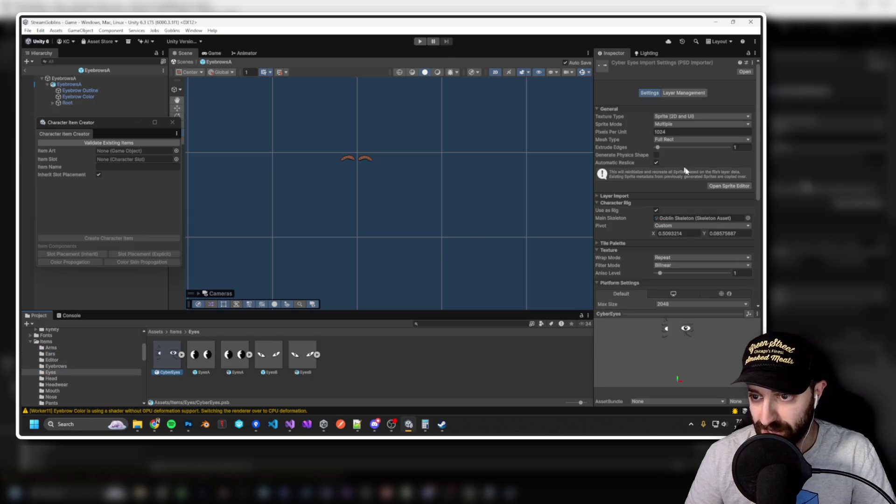
pyautogui.click(689, 93)
pyautogui.click(649, 92)
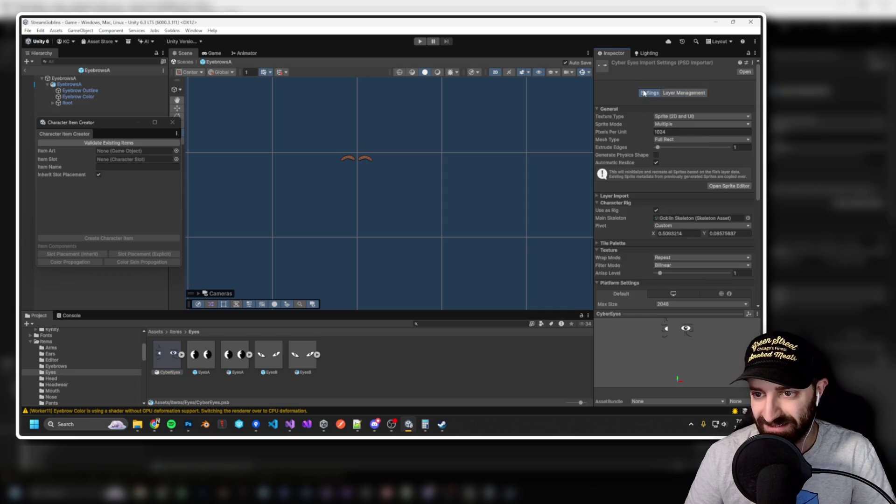
pyautogui.click(729, 185)
pyautogui.click(408, 147)
pyautogui.click(189, 51)
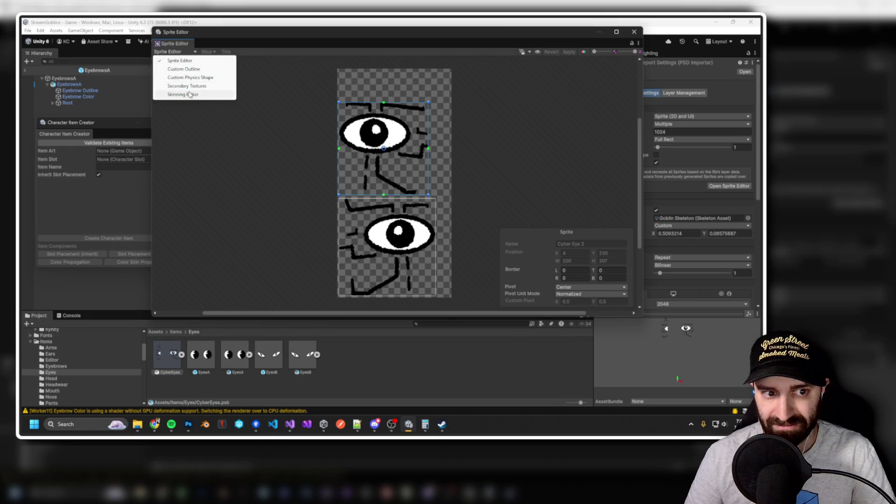
pyautogui.click(189, 95)
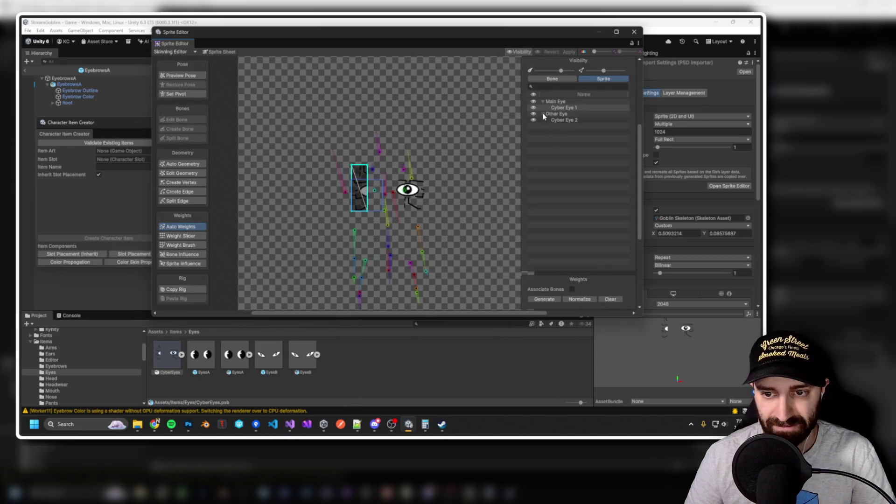
pyautogui.click(559, 121)
pyautogui.click(563, 109)
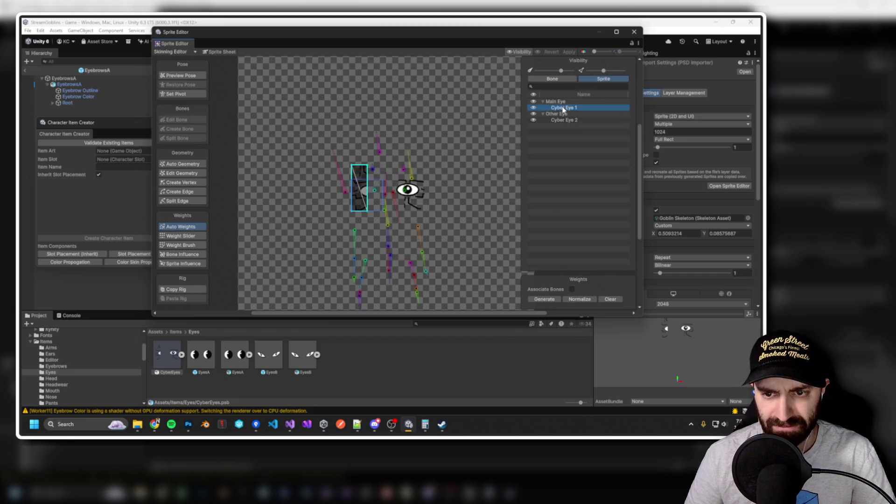
pyautogui.scroll(2, 371, 184)
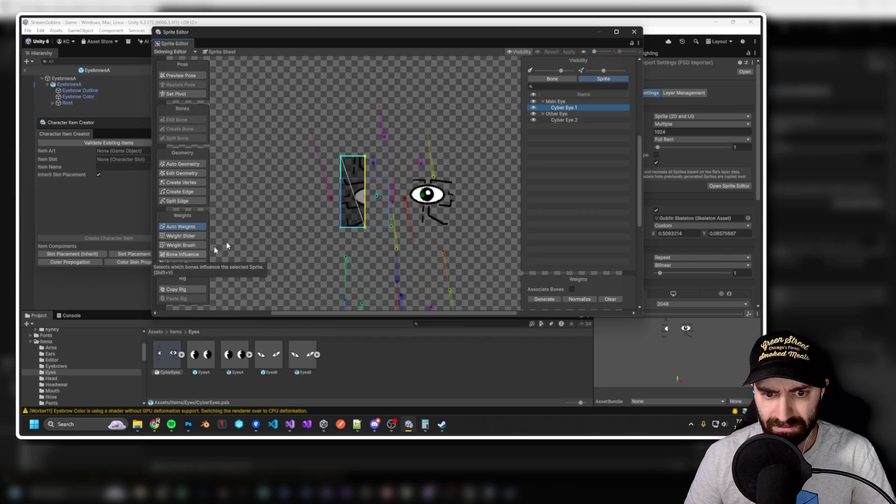
pyautogui.click(633, 32)
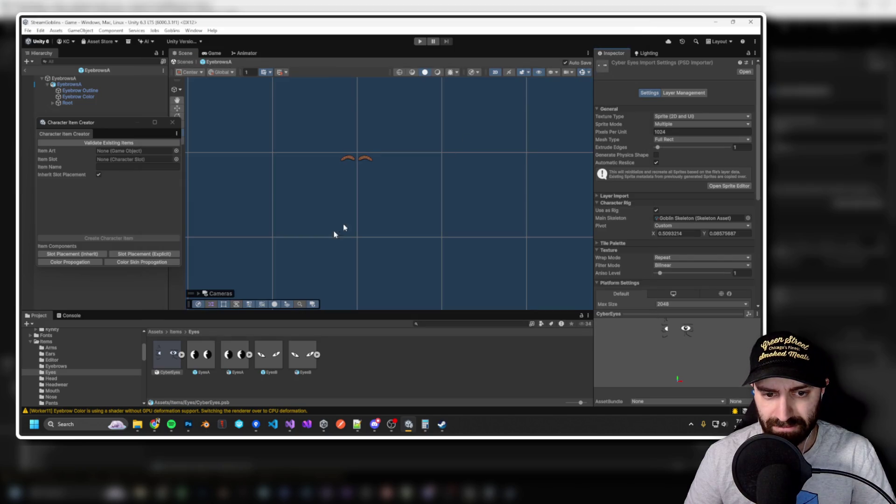
pyautogui.moveTo(166, 367)
pyautogui.mouseDown()
pyautogui.moveTo(352, 228)
pyautogui.moveTo(162, 359)
pyautogui.mouseUp()
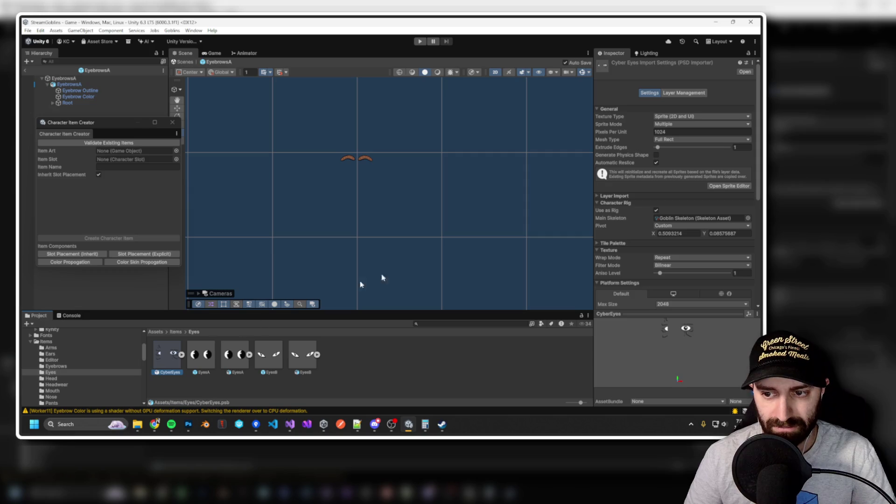
pyautogui.scroll(-3, 620, 212)
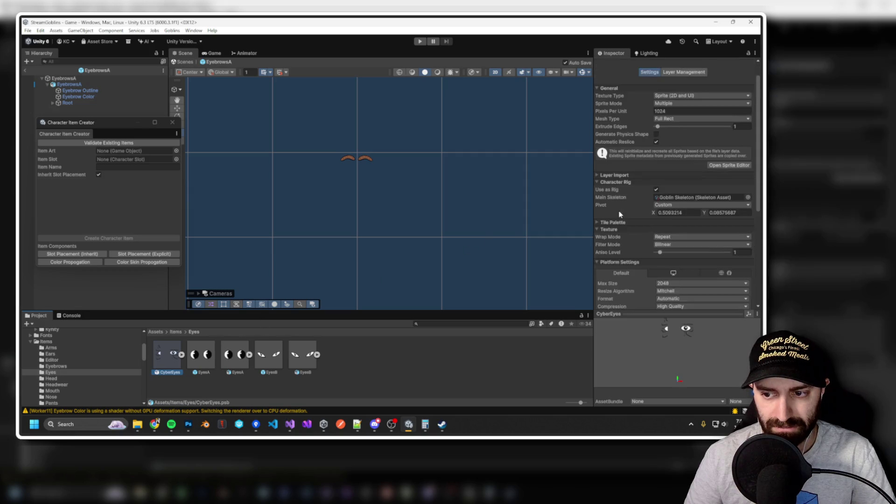
pyautogui.rightClick(162, 364)
pyautogui.click(185, 306)
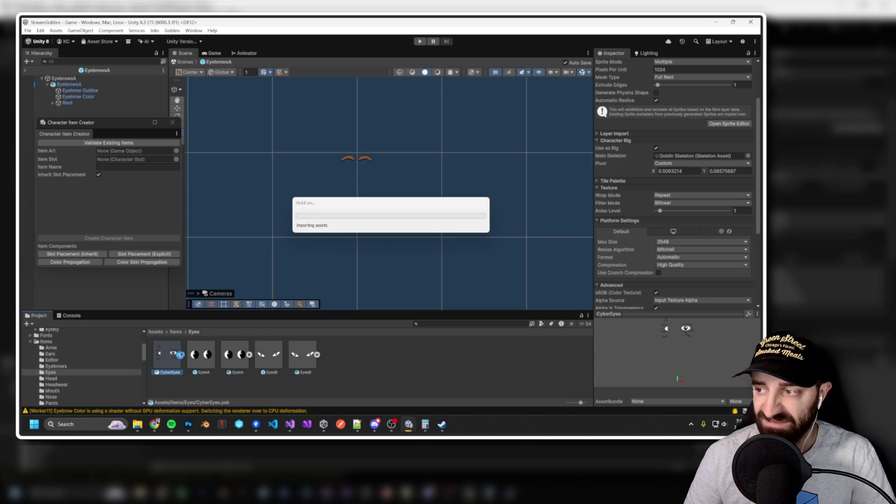
pyautogui.click(182, 355)
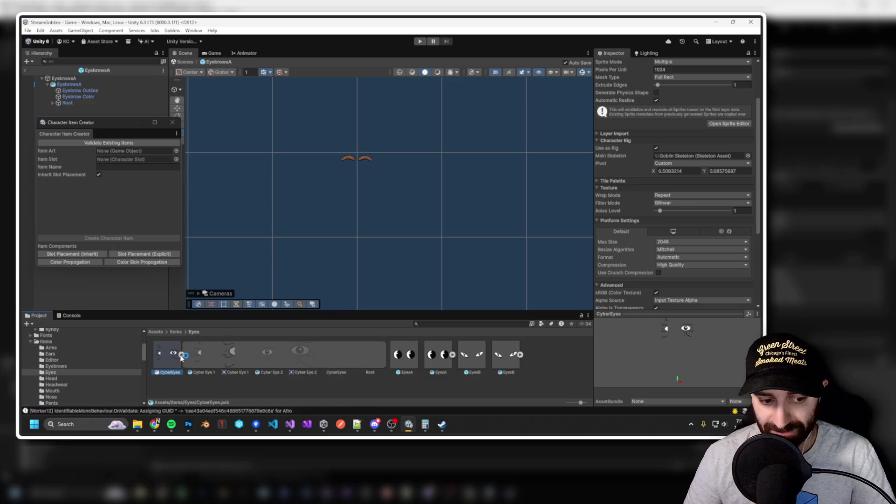
pyautogui.click(231, 360)
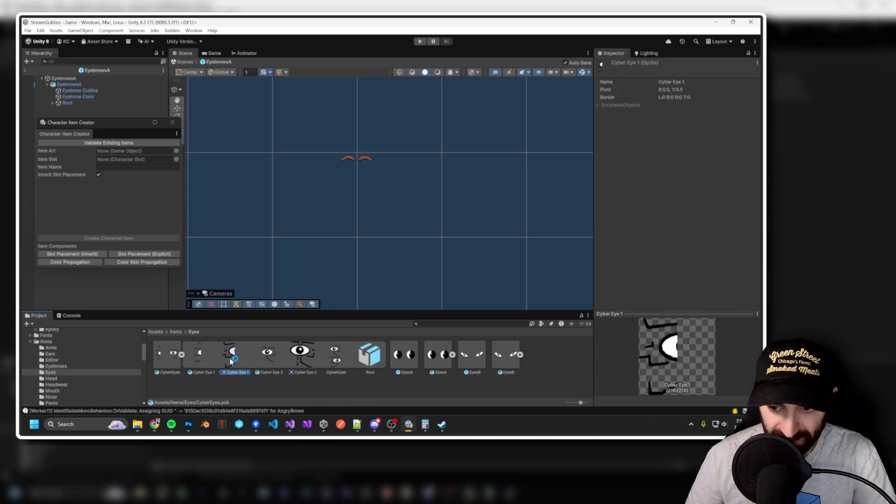
pyautogui.click(339, 366)
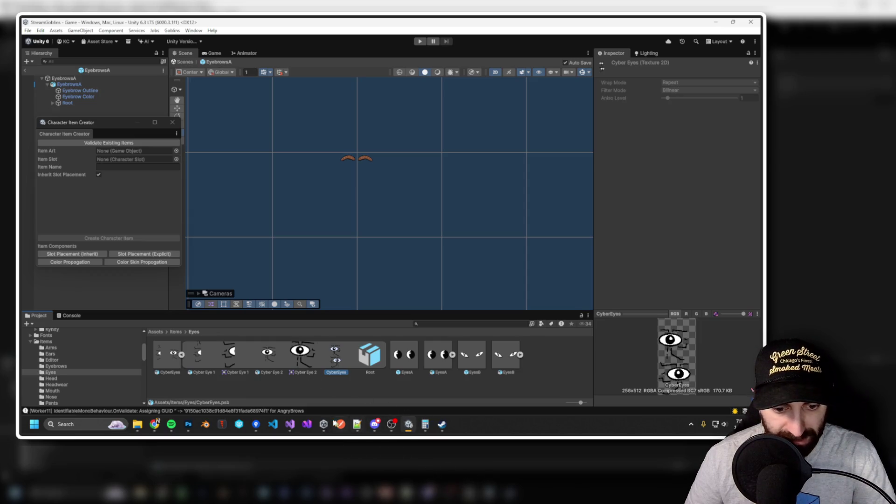
pyautogui.click(168, 357)
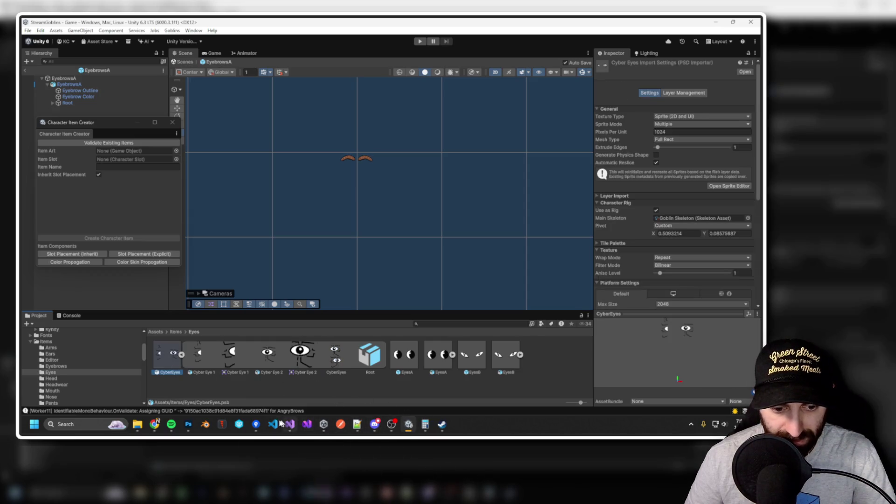
pyautogui.click(188, 425)
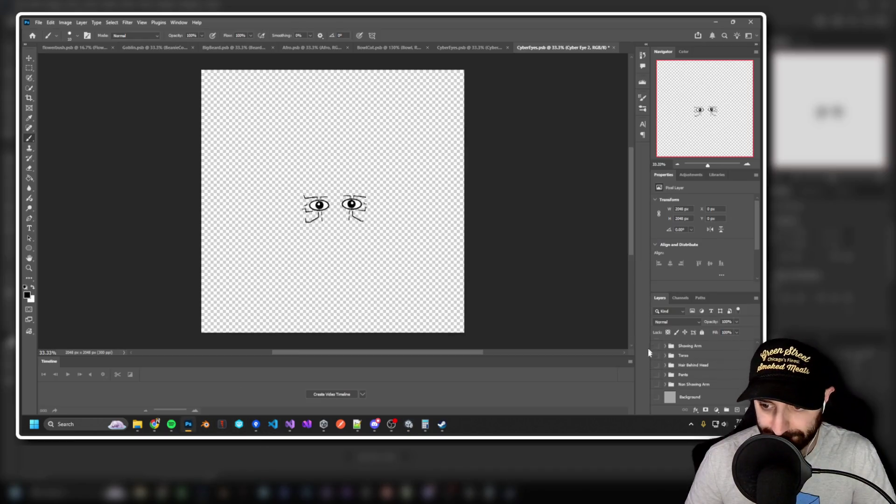
pyautogui.scroll(-5, 686, 384)
pyautogui.scroll(-5, 684, 384)
pyautogui.click(657, 373)
pyautogui.click(657, 374)
pyautogui.scroll(-5, 678, 384)
pyautogui.click(656, 369)
pyautogui.click(656, 369)
pyautogui.click(717, 369)
pyautogui.scroll(6, 717, 371)
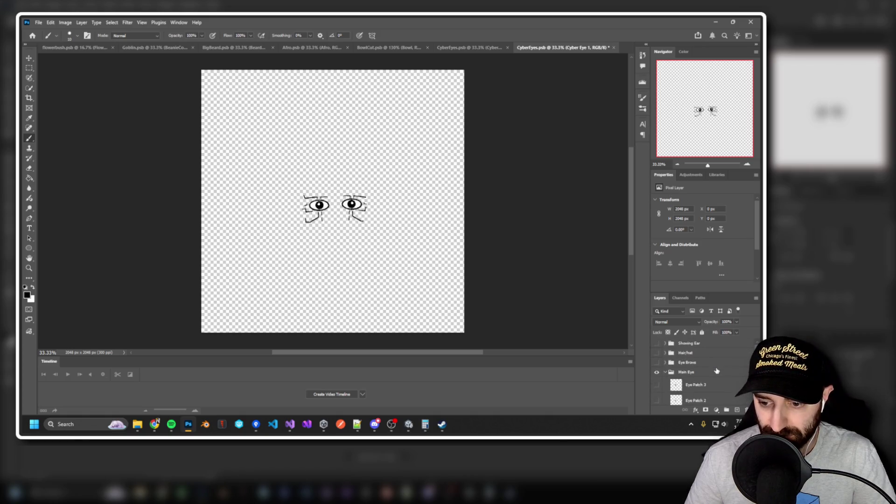
pyautogui.scroll(-2, 717, 371)
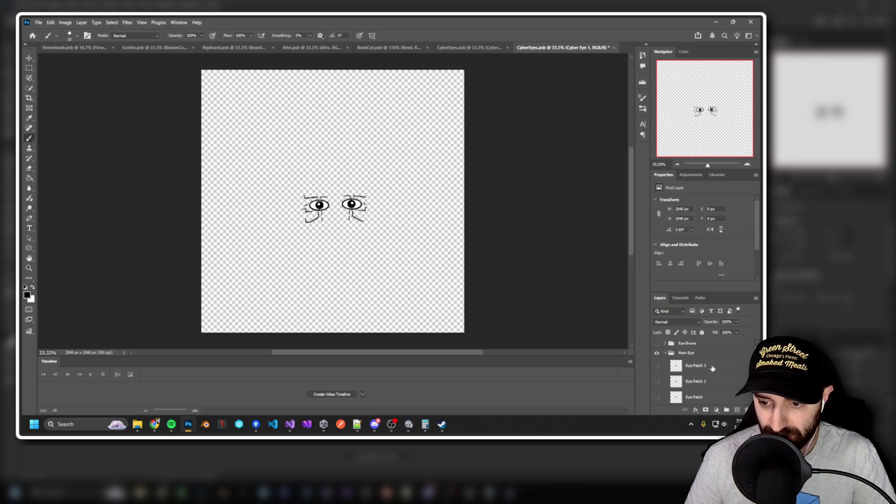
pyautogui.click(704, 353)
pyautogui.scroll(-3, 714, 371)
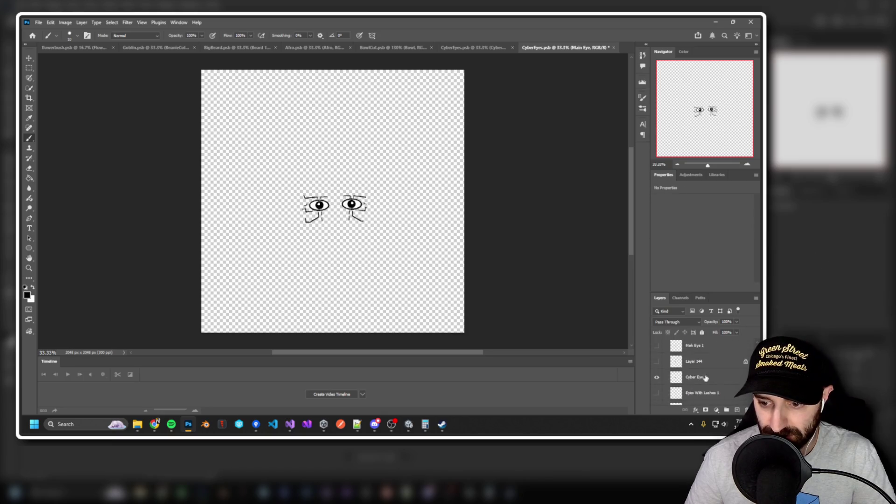
pyautogui.click(728, 381)
pyautogui.scroll(-3, 700, 371)
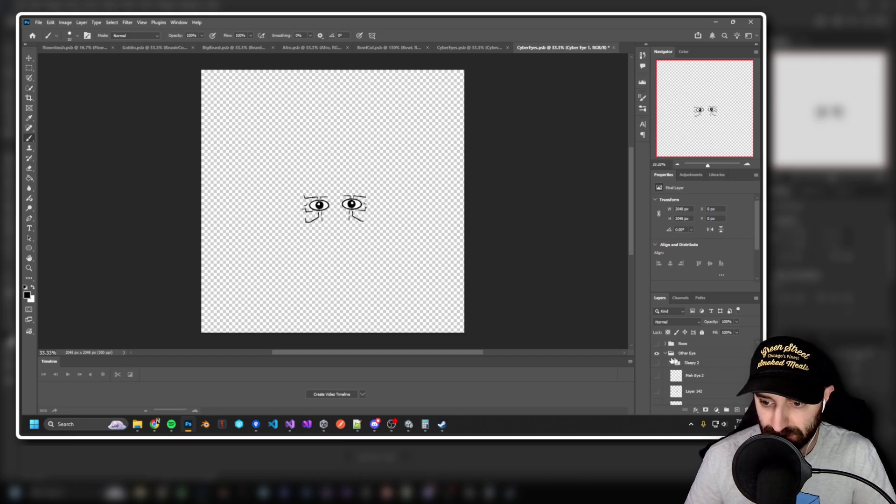
pyautogui.hotkey('alt', 'Tab')
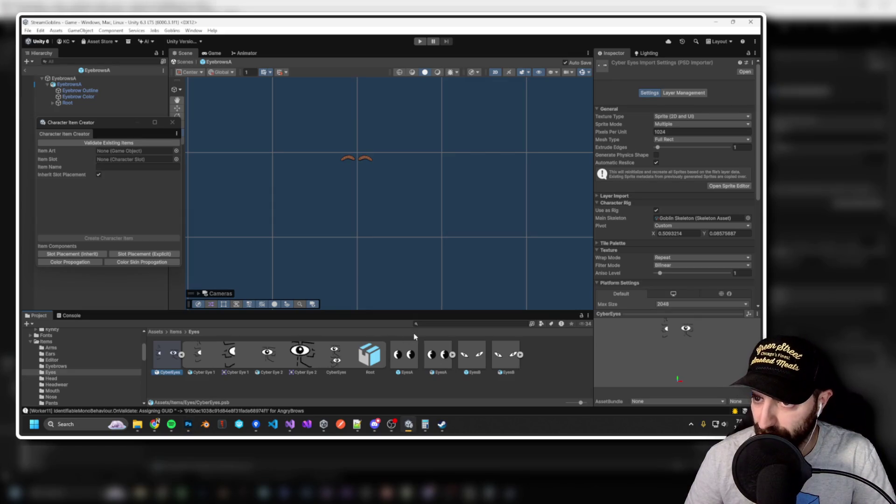
# In Layer Management, expand CyberEyes and Main Eye to check Cyber Eye 1, then return to Settings.
pyautogui.click(684, 93)
pyautogui.click(622, 139)
pyautogui.click(624, 135)
pyautogui.click(643, 169)
pyautogui.click(630, 169)
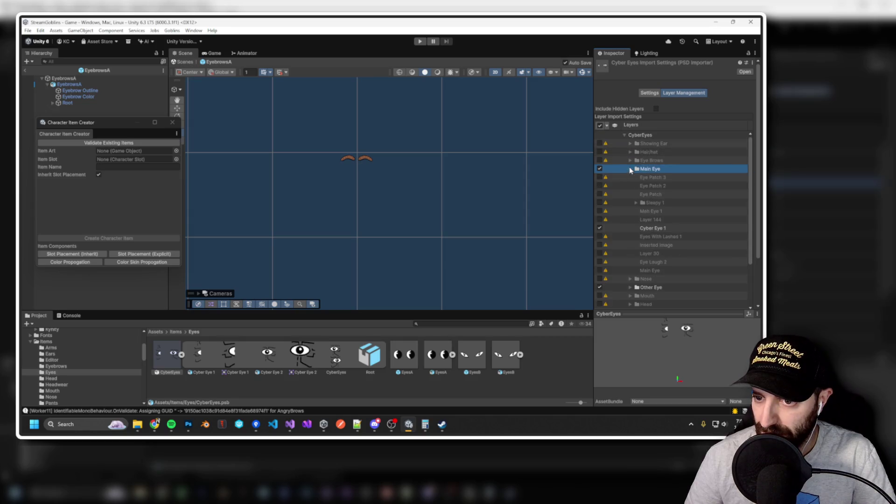
pyautogui.click(649, 228)
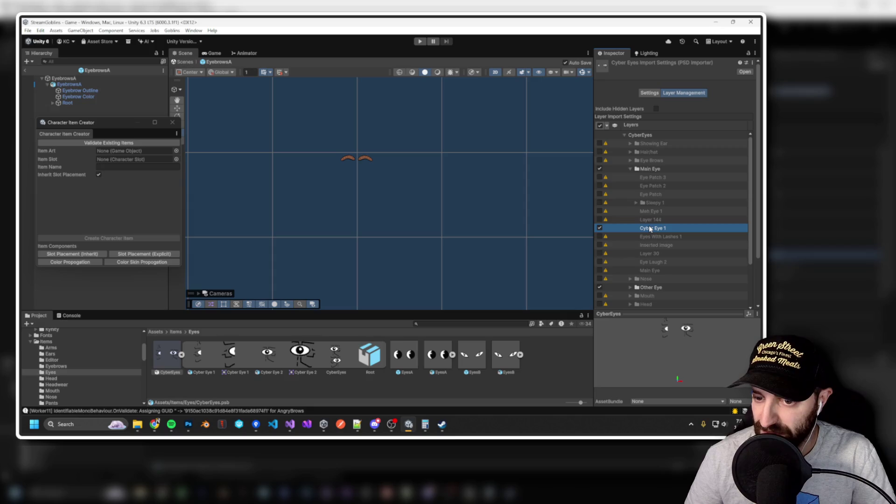
pyautogui.click(649, 93)
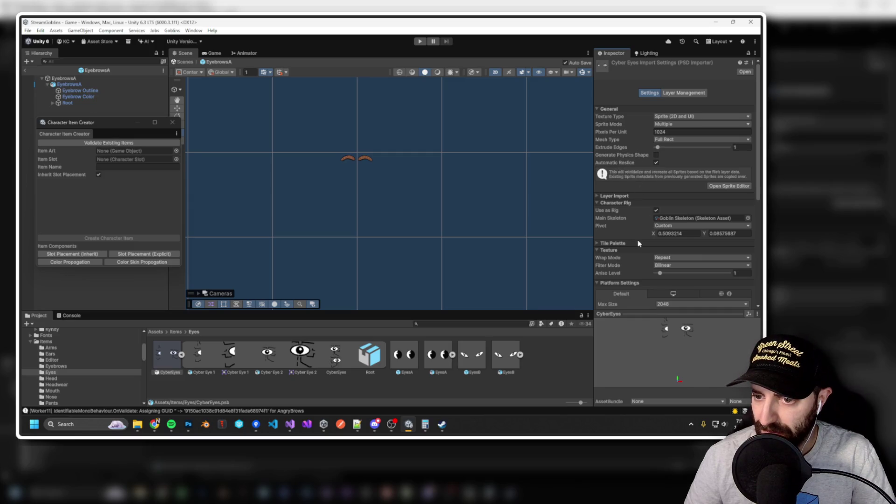
# Scroll through the import settings and collapse CyberEyes.psb's sprite list in the Eyes folder.
pyautogui.scroll(-3, 639, 244)
pyautogui.scroll(-4, 638, 243)
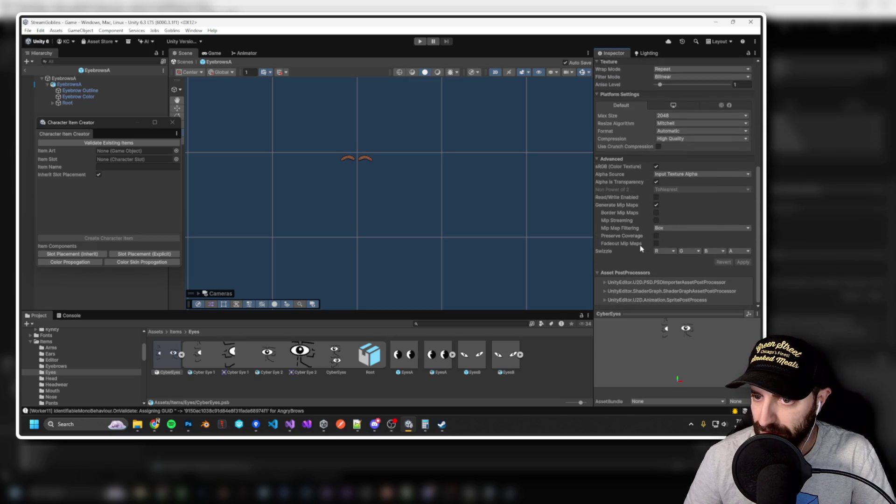
pyautogui.scroll(7, 640, 248)
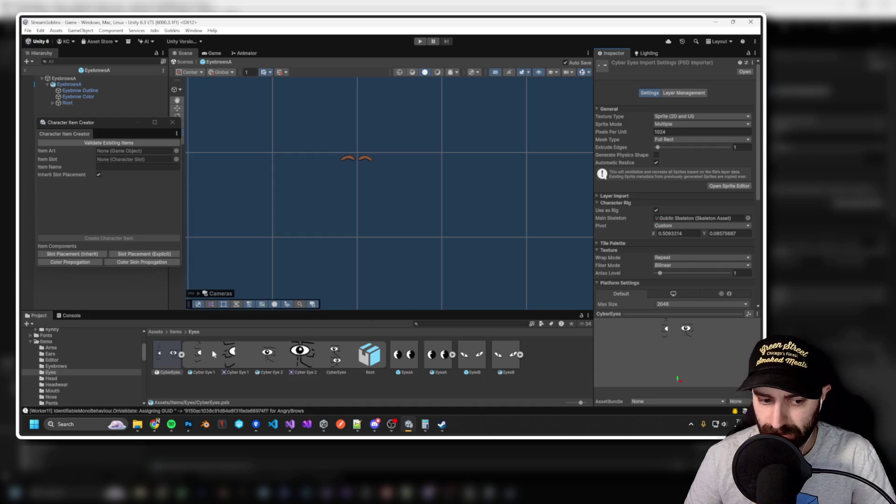
pyautogui.click(183, 355)
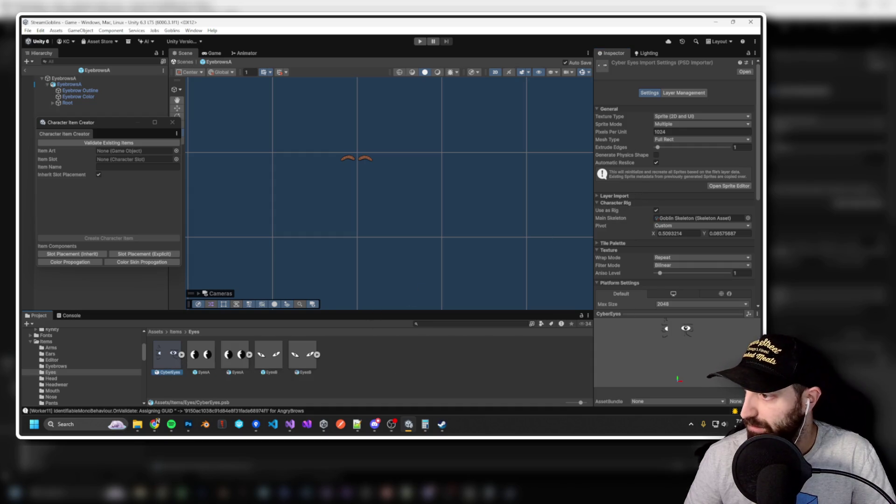
# Delete the duplicate CyberEyes 1 asset from Items/Eyes and switch over to Photoshop.
pyautogui.hotkey('alt', 'Tab')
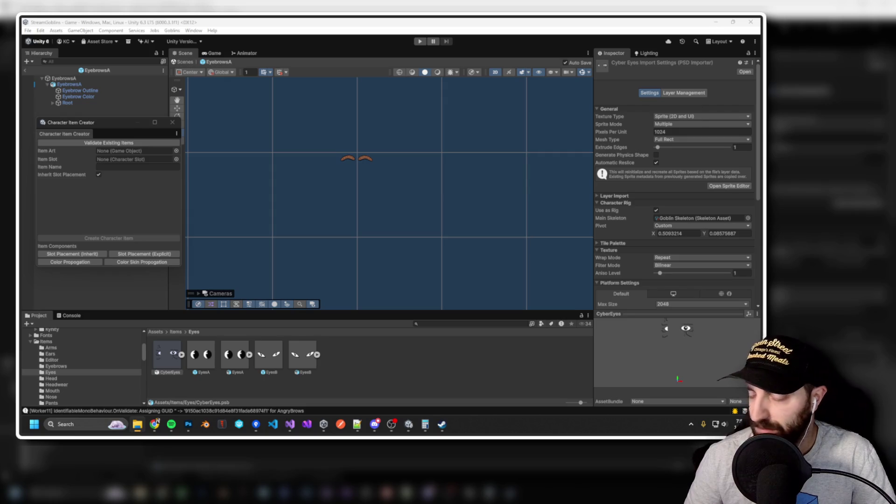
pyautogui.click(356, 367)
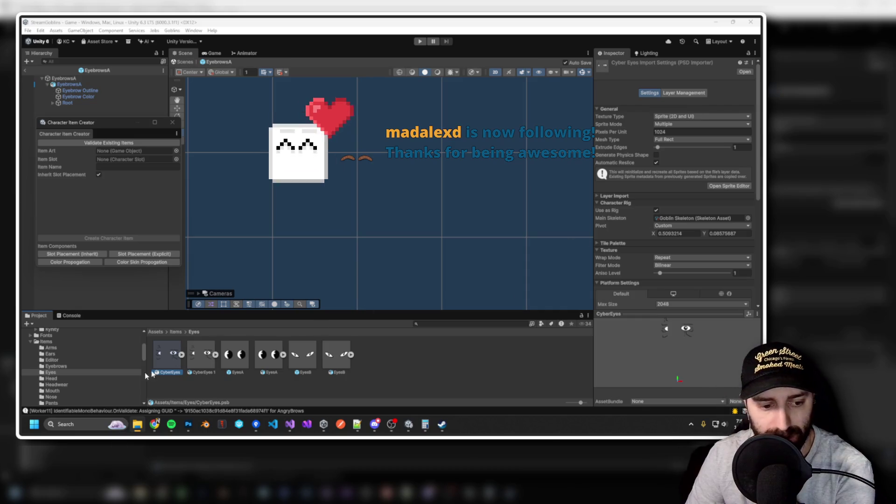
pyautogui.click(203, 359)
pyautogui.press('Delete')
pyautogui.press('Return')
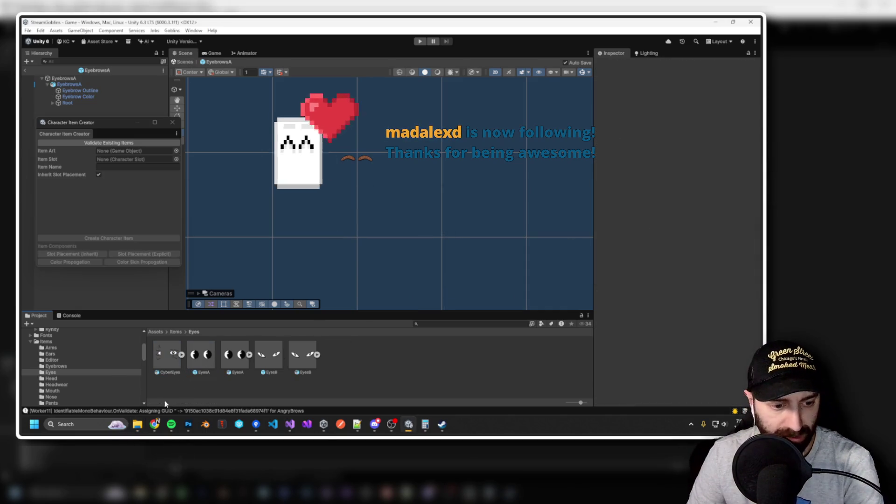
pyautogui.hotkey('alt', 'Tab')
pyautogui.click(38, 23)
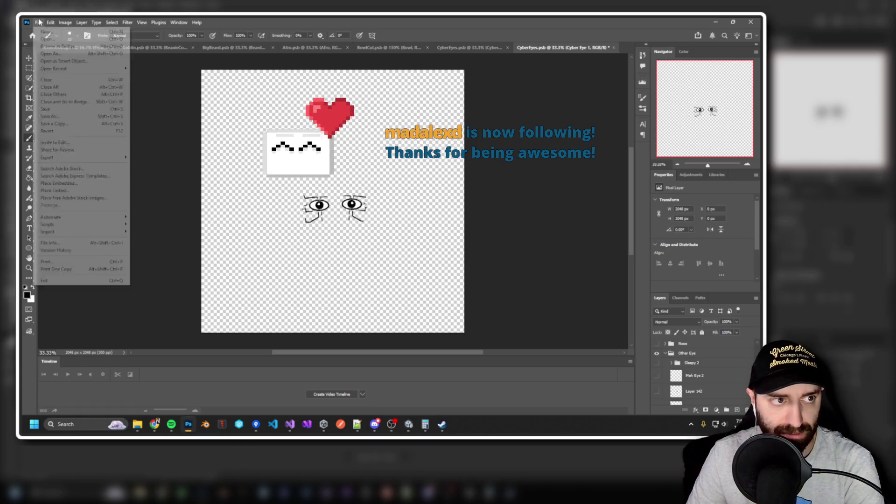
# Save the document as CyberEyes2.psb with Maximize Compatibility, then go back to Unity.
pyautogui.click(60, 124)
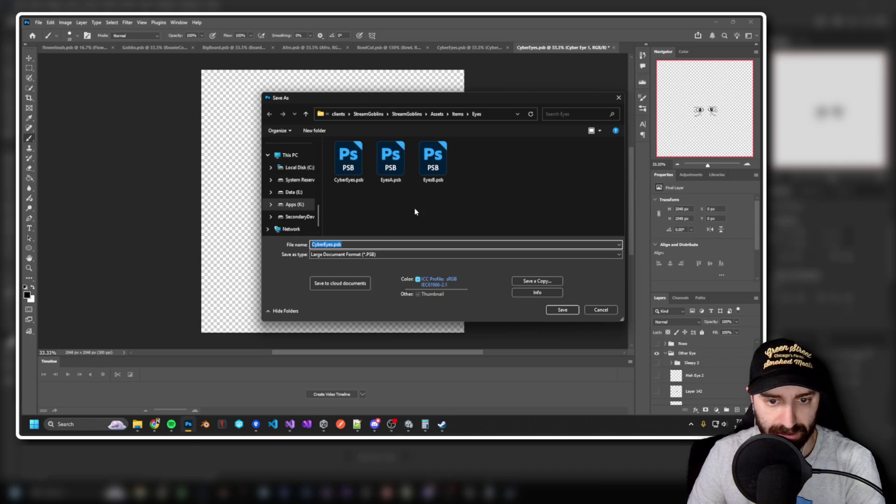
pyautogui.click(332, 244)
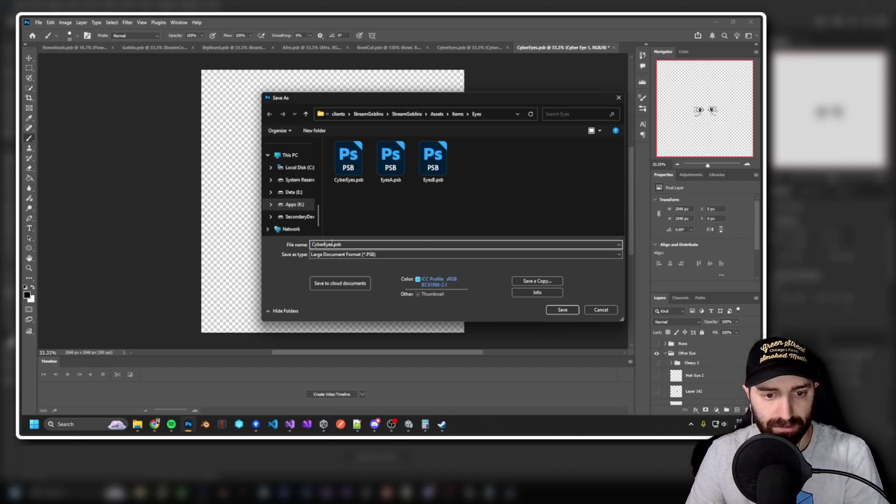
pyautogui.write('2')
pyautogui.press('Return')
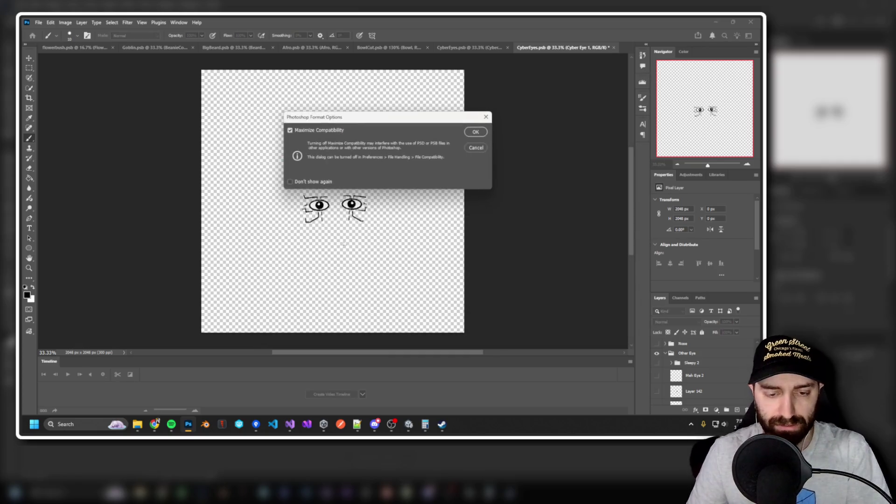
pyautogui.click(475, 131)
pyautogui.hotkey('alt', 'Tab')
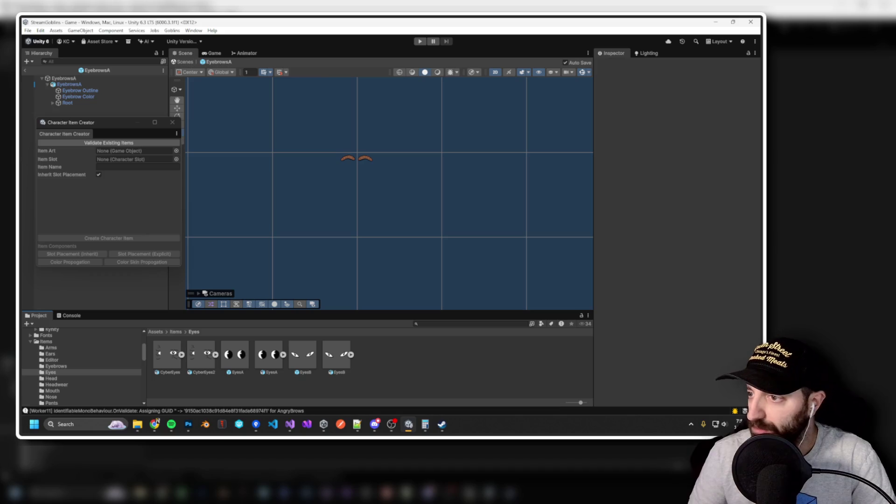
# Select CyberEyes2, expand Layer Import, set Mosaic Padding to 0 and apply.
pyautogui.click(204, 366)
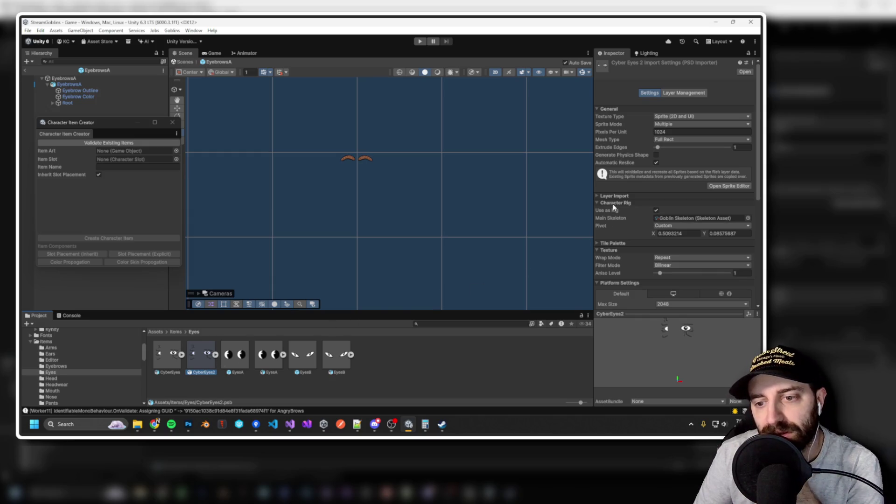
pyautogui.click(596, 196)
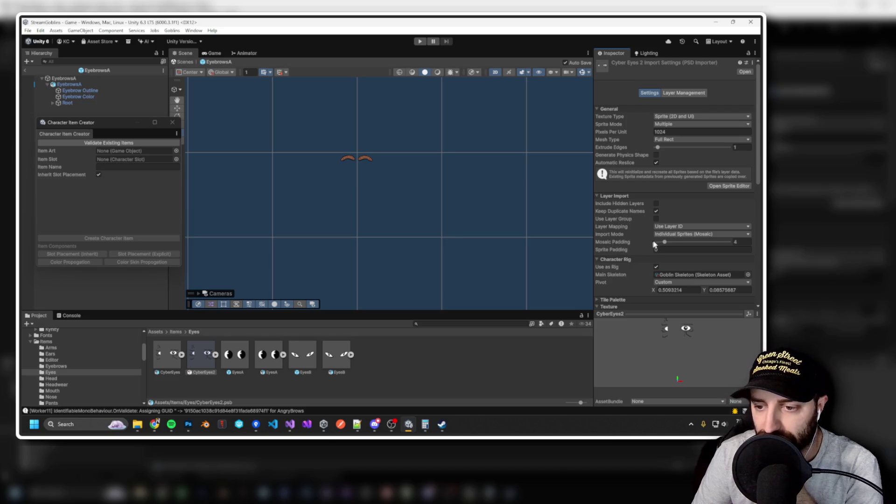
pyautogui.moveTo(665, 242); pyautogui.dragTo(651, 245)
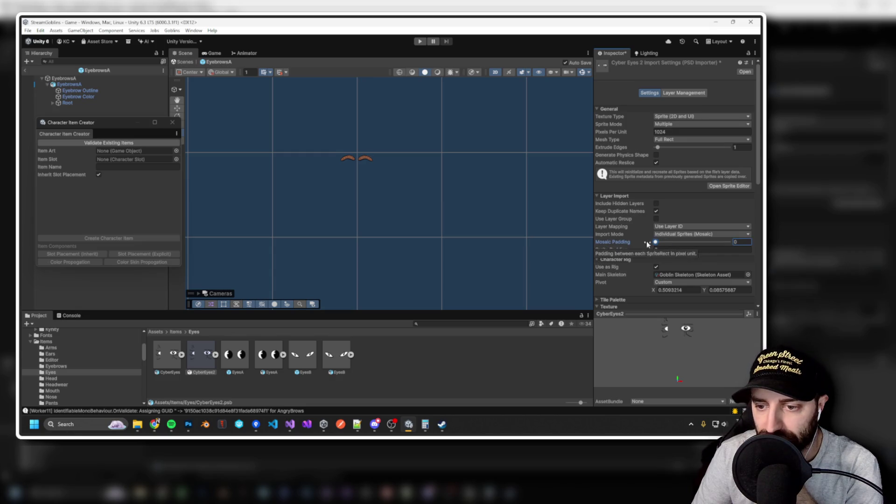
pyautogui.scroll(-8, 649, 247)
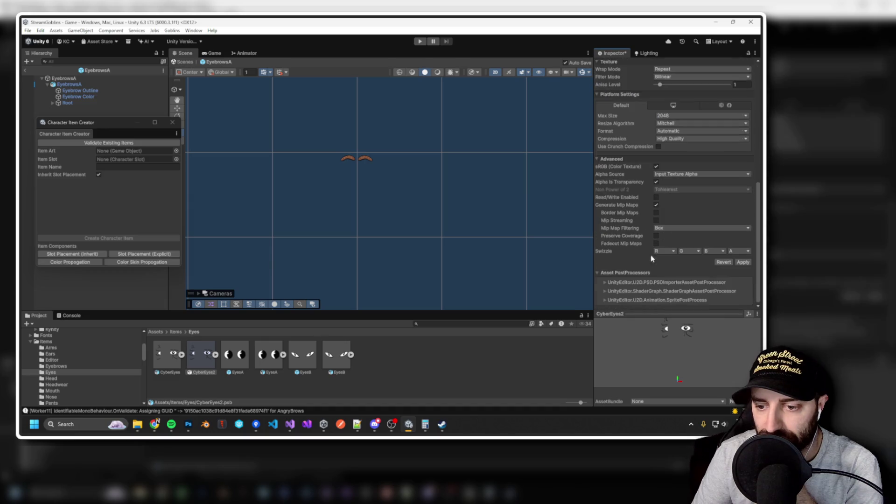
pyautogui.click(739, 263)
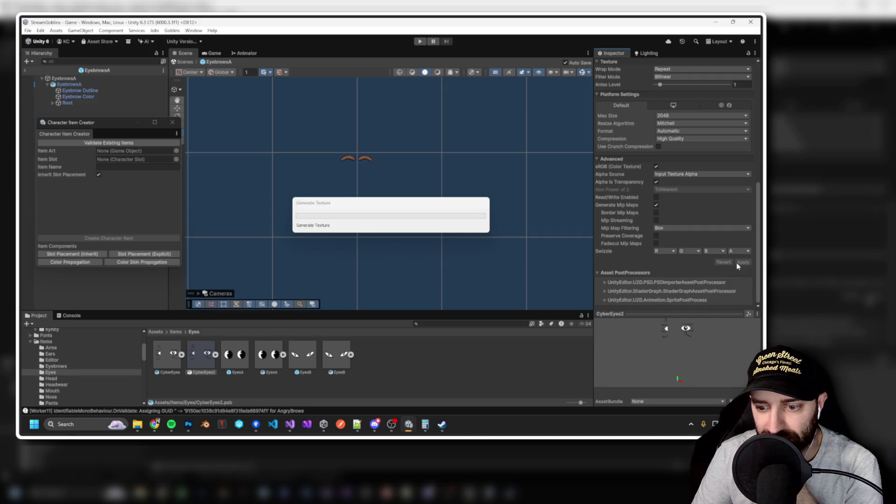
# Raise Mosaic Padding to 32 and apply to reimport CyberEyes2.
pyautogui.scroll(5, 700, 270)
pyautogui.scroll(3, 703, 271)
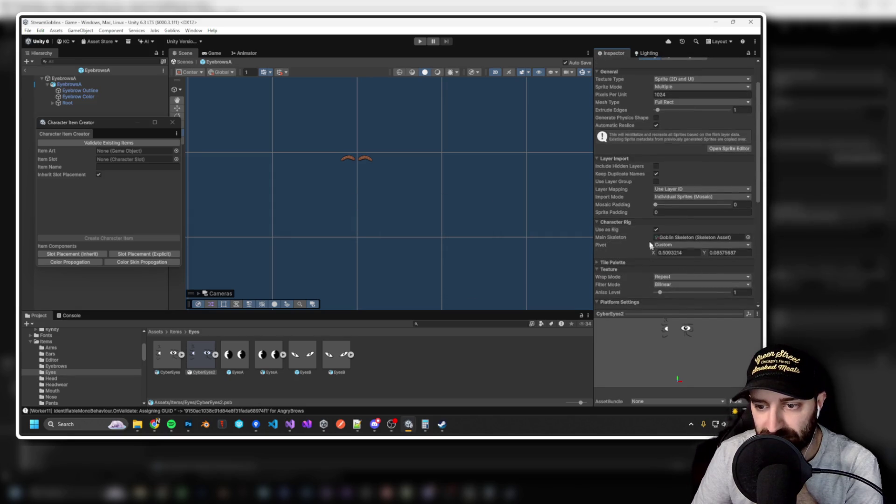
pyautogui.moveTo(656, 204); pyautogui.dragTo(739, 211)
pyautogui.scroll(-5, 739, 211)
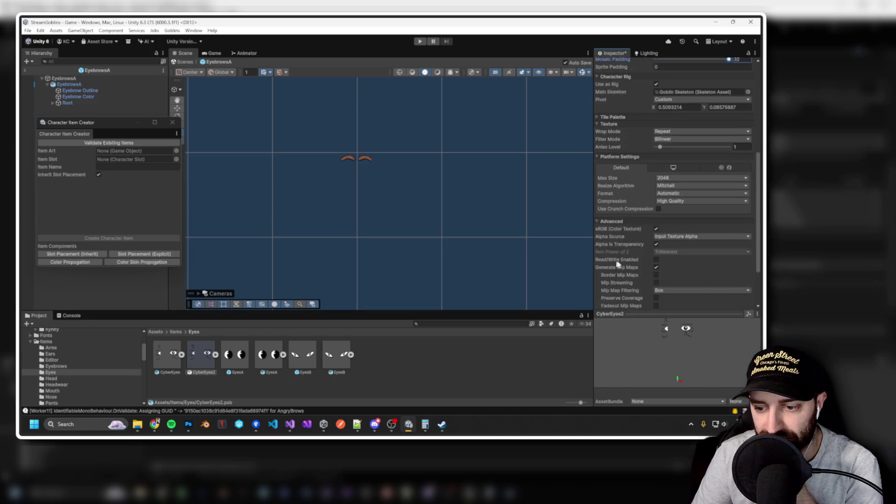
pyautogui.click(743, 263)
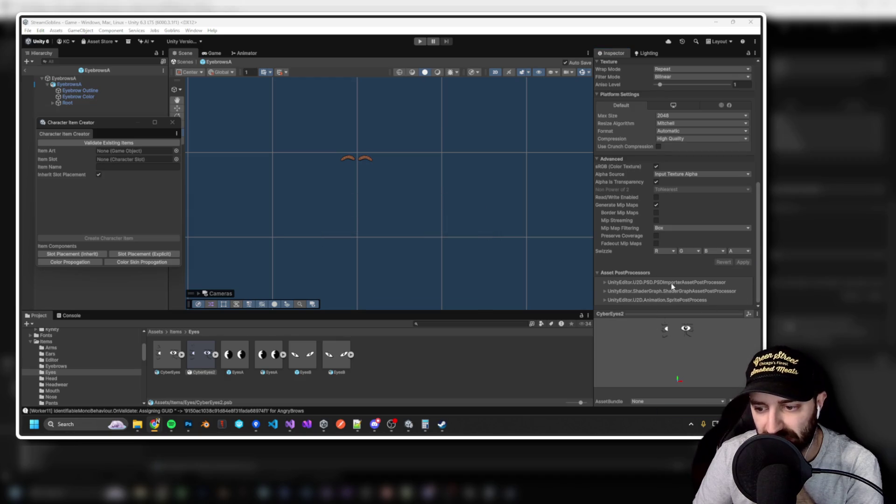
# Set CyberEyes2's Mosaic Padding to 4 and enable Use Layer Group, keeping layer ID mapping.
pyautogui.scroll(6, 672, 285)
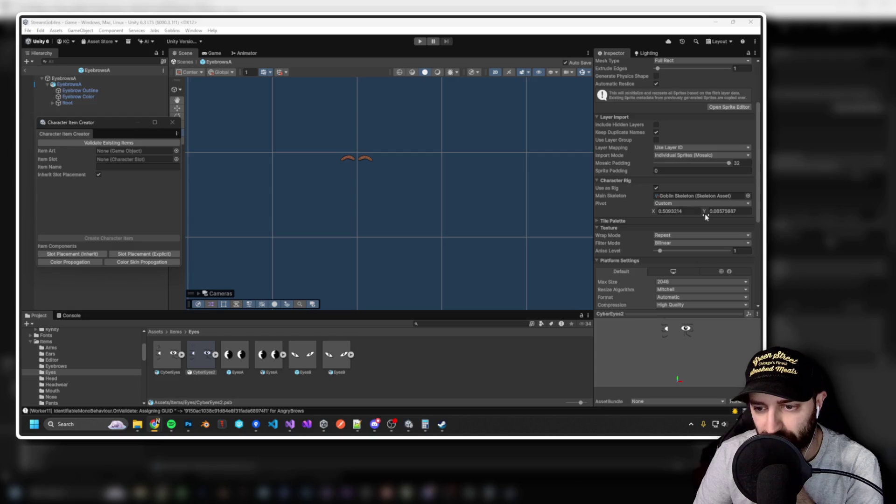
pyautogui.moveTo(727, 161); pyautogui.dragTo(667, 163)
pyautogui.click(739, 163)
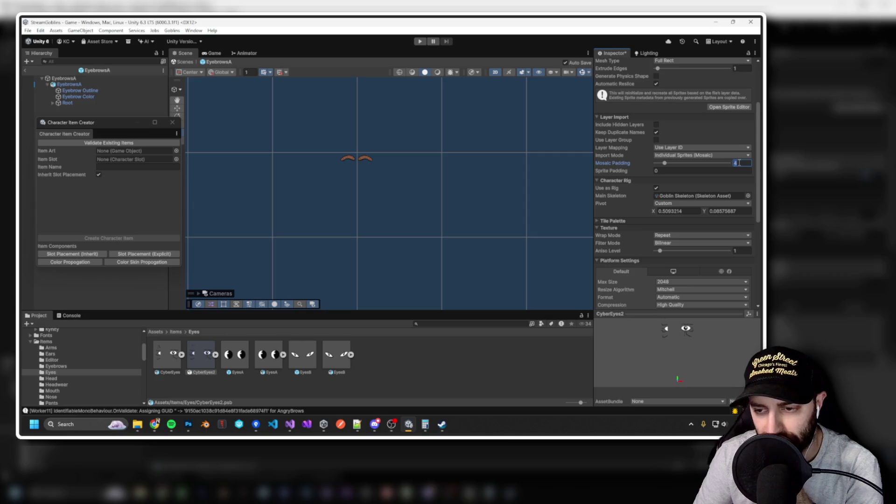
pyautogui.click(659, 148)
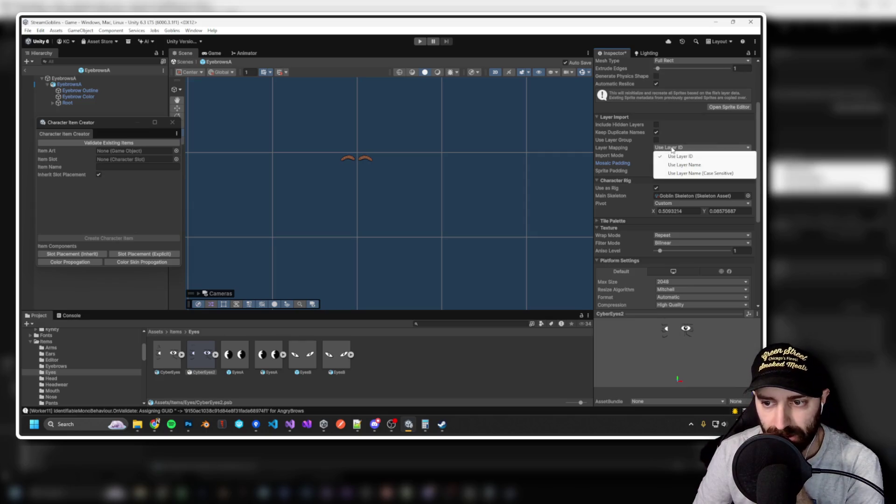
pyautogui.click(636, 146)
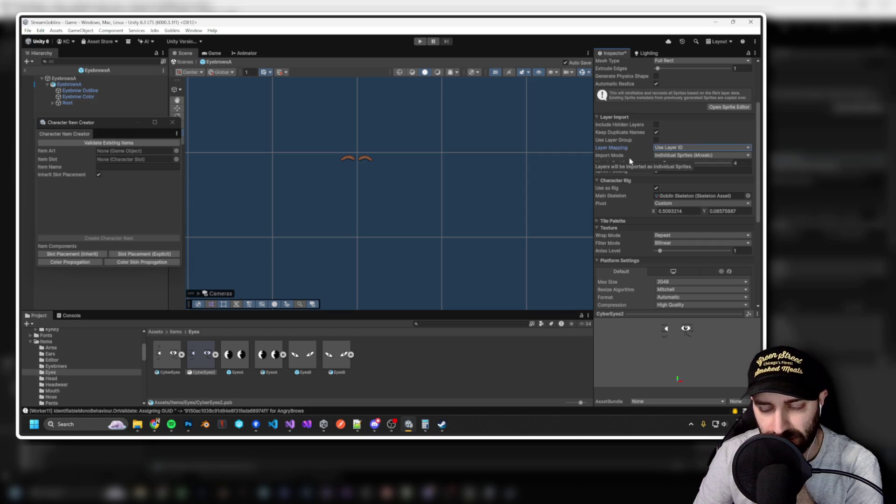
pyautogui.moveTo(624, 144)
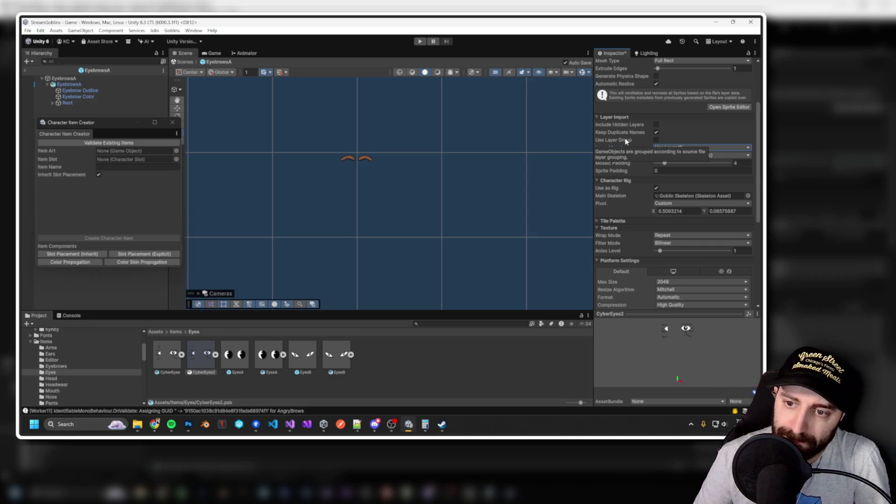
pyautogui.click(656, 139)
pyautogui.click(656, 132)
# Open CyberEyes2 in the Sprite Editor and select the Cyber Eye 2 sprite.
pyautogui.scroll(-5, 662, 257)
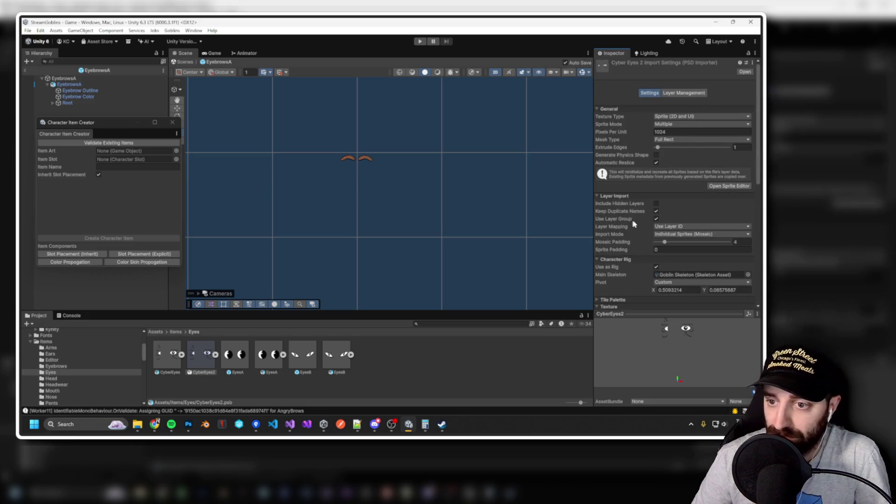
pyautogui.click(729, 186)
pyautogui.click(425, 211)
pyautogui.click(376, 157)
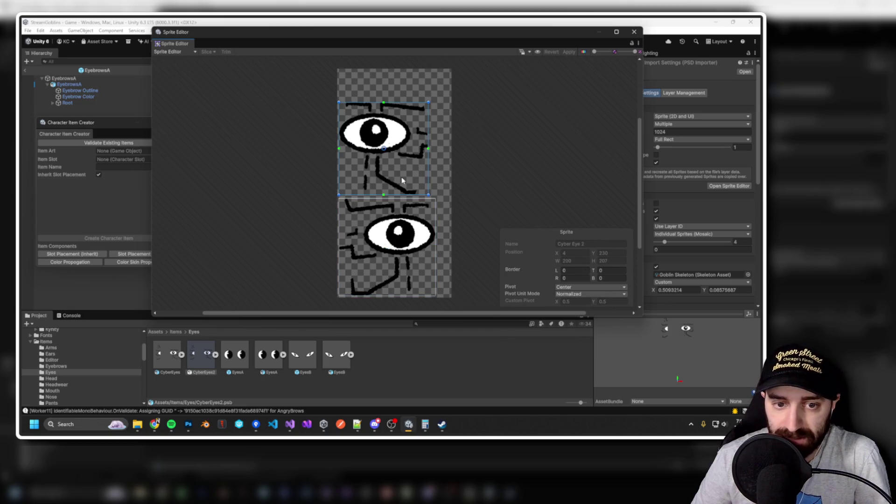
# In the Skinning Editor, stretch Cyber Eye 1's geometry rect right and trim its top, then apply.
pyautogui.click(194, 52)
pyautogui.click(175, 95)
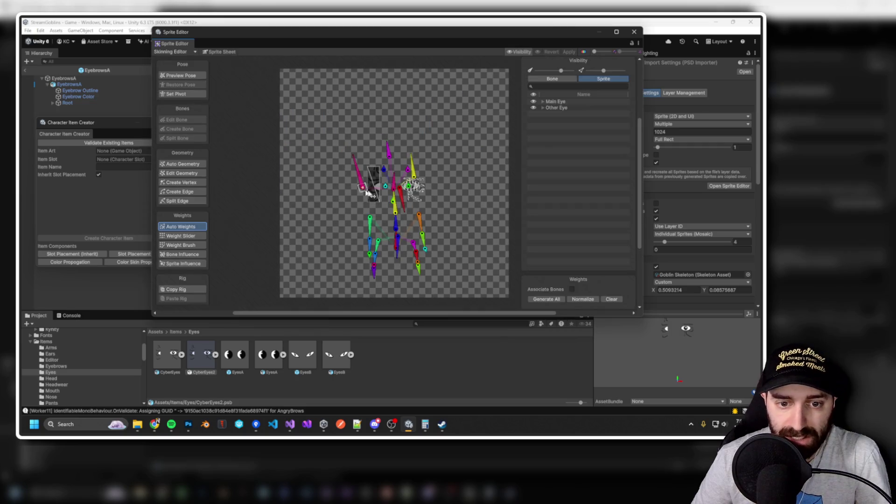
pyautogui.scroll(4, 378, 191)
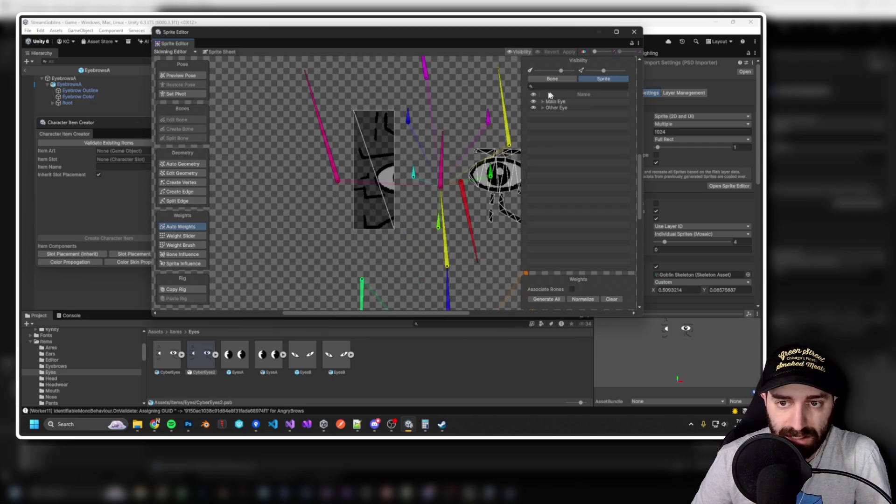
pyautogui.click(178, 173)
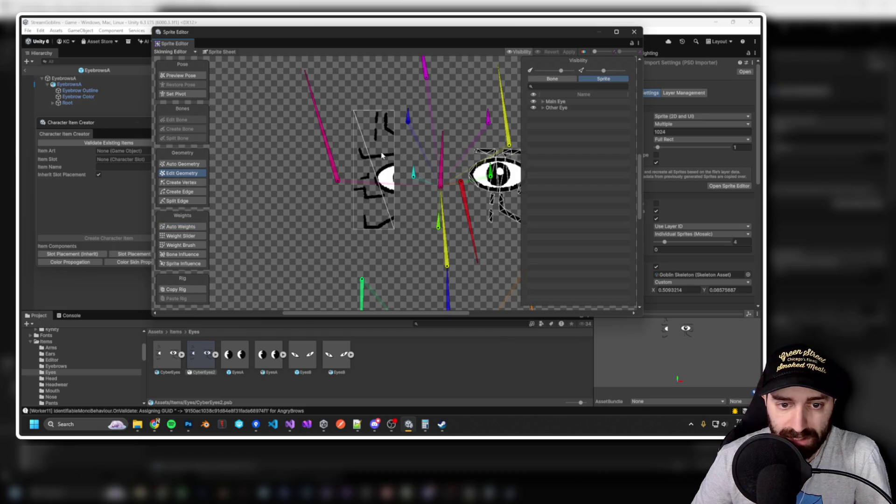
pyautogui.click(378, 169)
pyautogui.moveTo(396, 130); pyautogui.dragTo(437, 134)
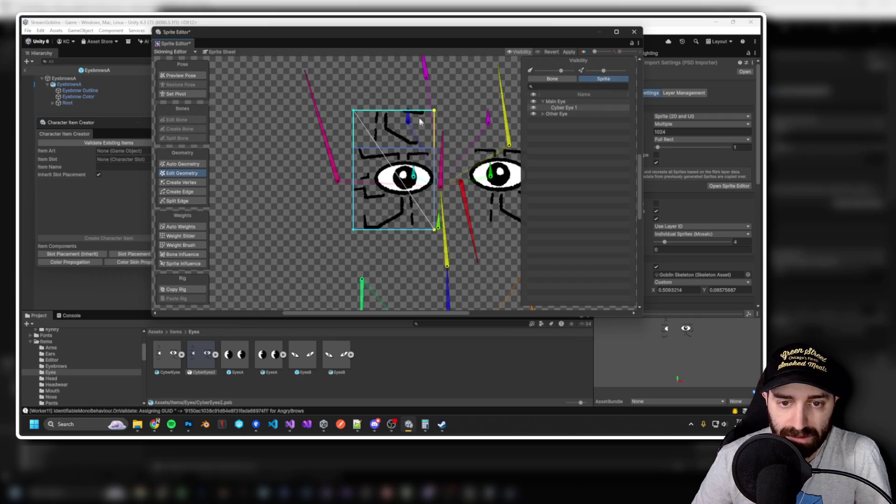
pyautogui.moveTo(385, 114); pyautogui.dragTo(388, 148)
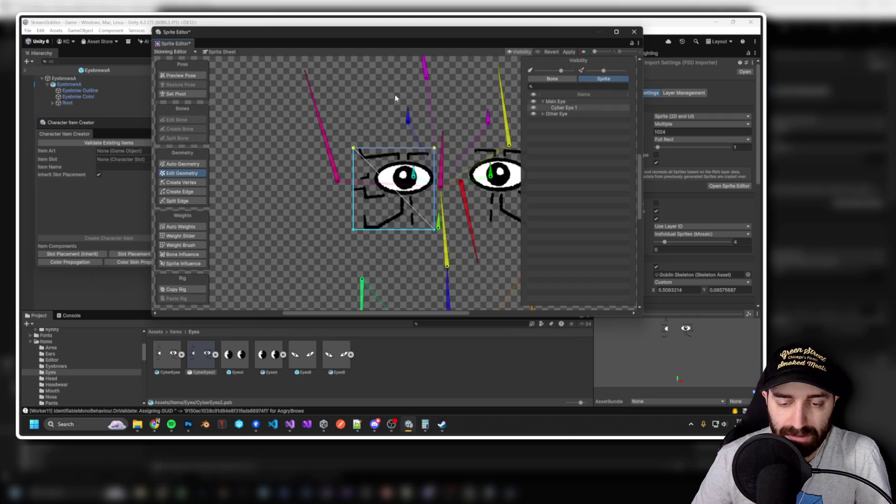
pyautogui.click(633, 32)
pyautogui.click(410, 232)
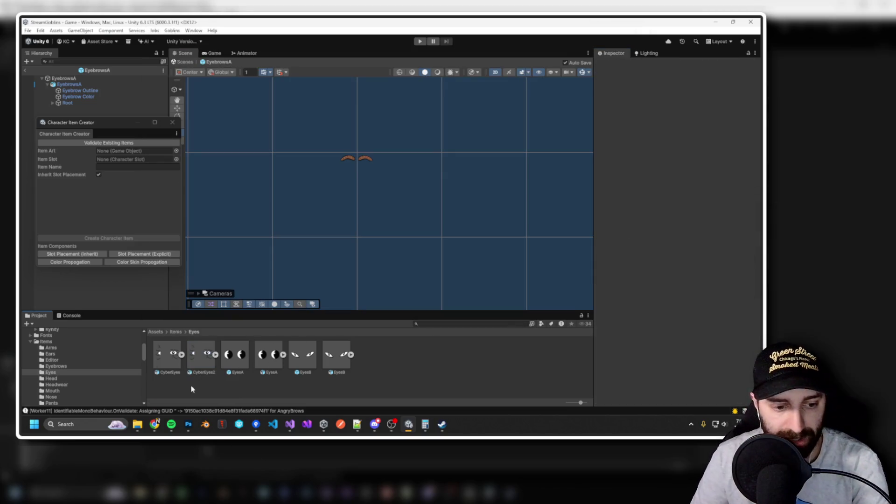
# Delete CyberEyes2 and open the original CyberEyes asset in the Skinning Editor.
pyautogui.press('Delete')
pyautogui.click(164, 357)
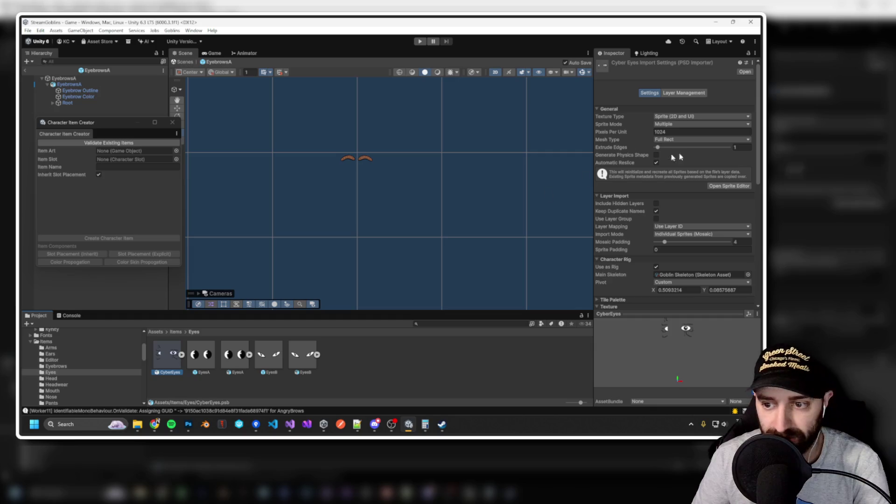
pyautogui.click(734, 185)
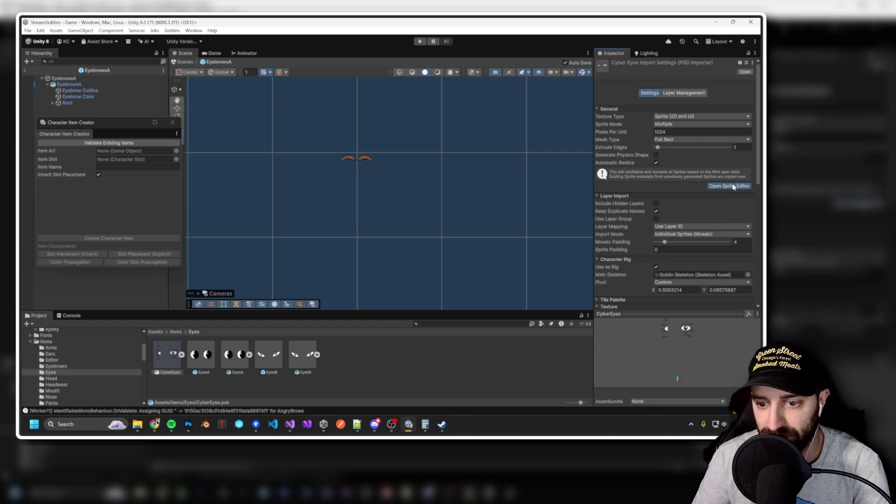
pyautogui.click(195, 51)
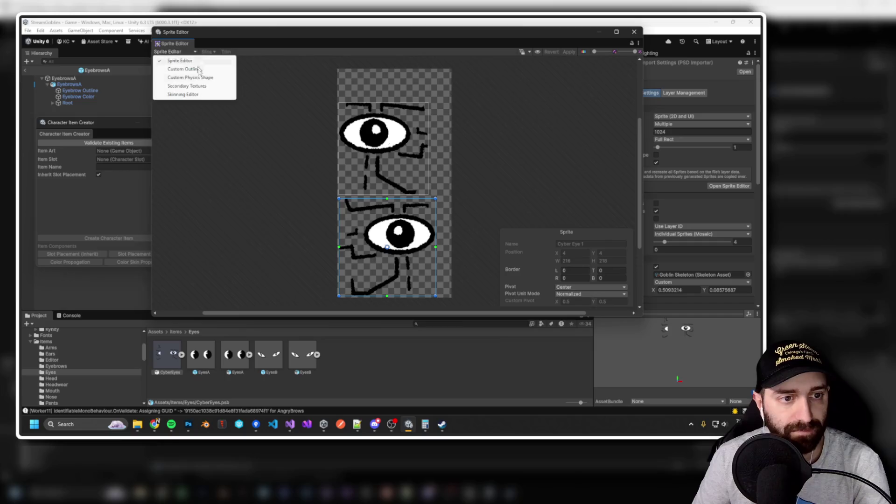
pyautogui.click(183, 94)
# Extend Cyber Eye 1's outline to cover the eye, undoing a stray vertex and corner move.
pyautogui.click(383, 186)
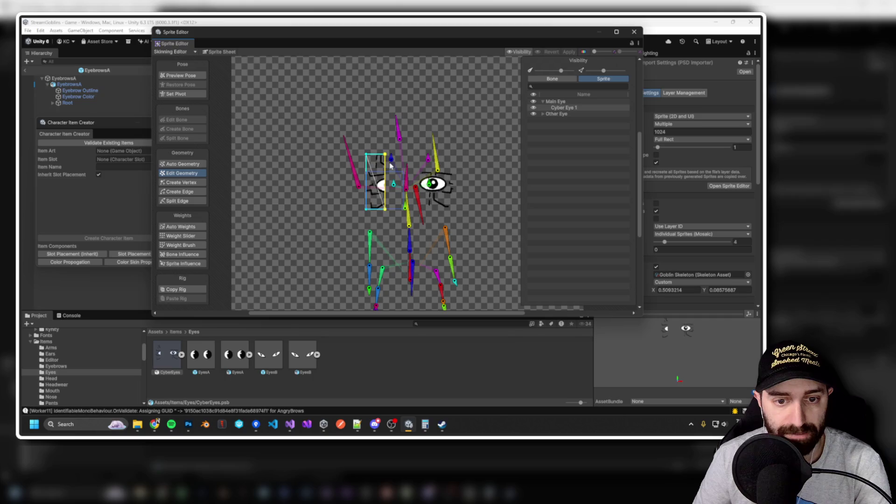
pyautogui.moveTo(386, 164)
pyautogui.mouseDown()
pyautogui.moveTo(403, 159)
pyautogui.moveTo(386, 172)
pyautogui.mouseUp()
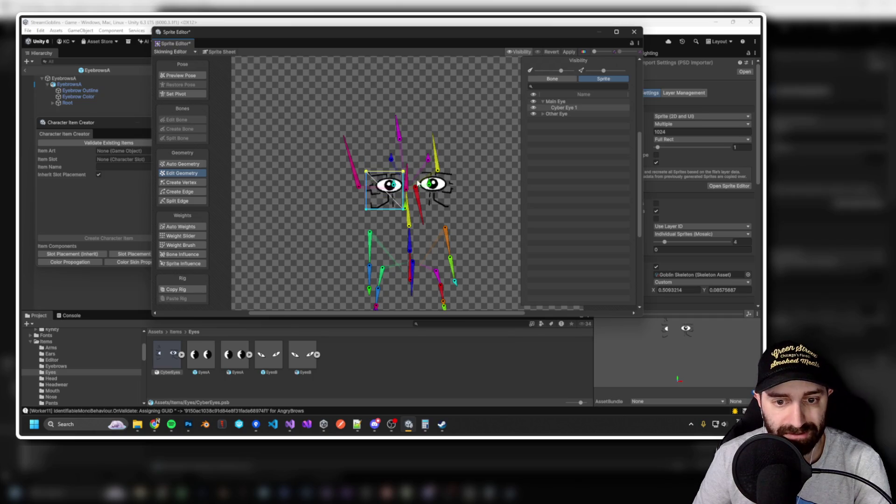
pyautogui.scroll(3, 418, 183)
pyautogui.click(441, 186)
pyautogui.click(360, 176)
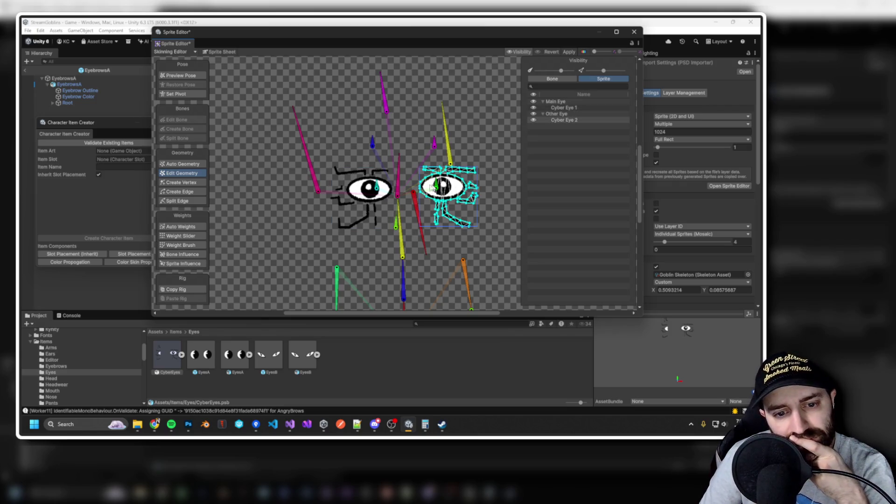
pyautogui.click(384, 192)
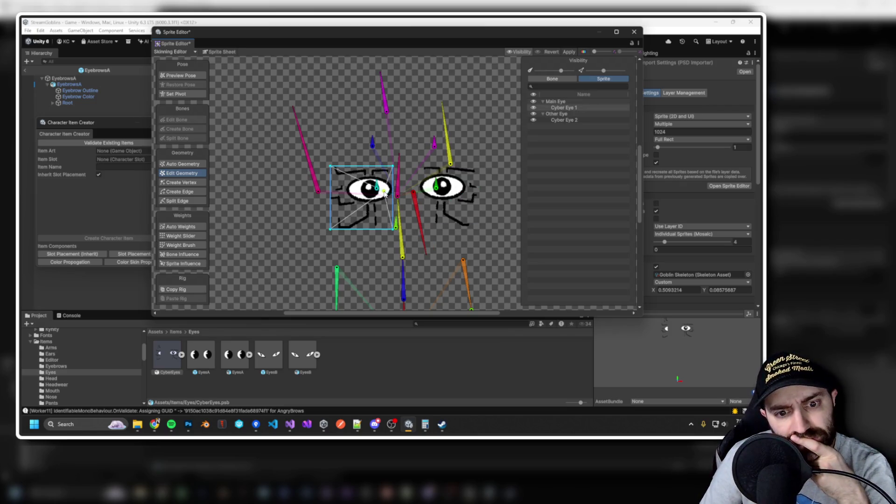
pyautogui.hotkey('ctrl', 'z')
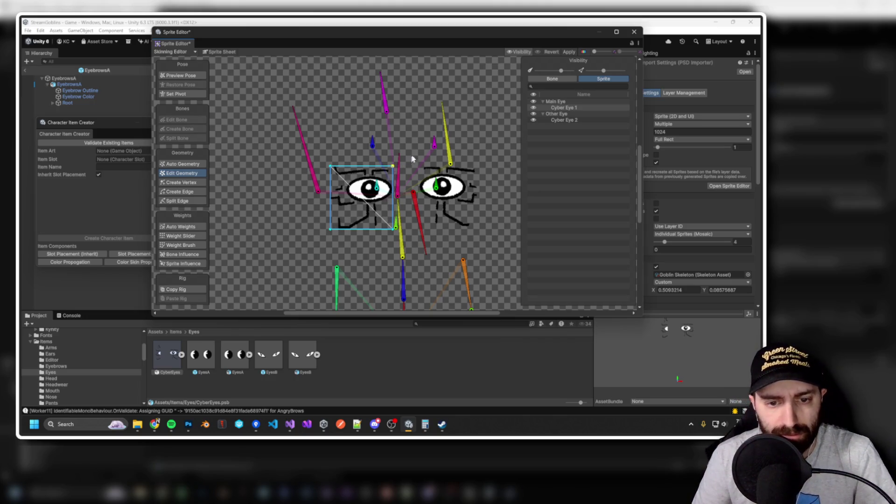
pyautogui.moveTo(393, 167); pyautogui.dragTo(391, 174)
pyautogui.hotkey('ctrl', 'z')
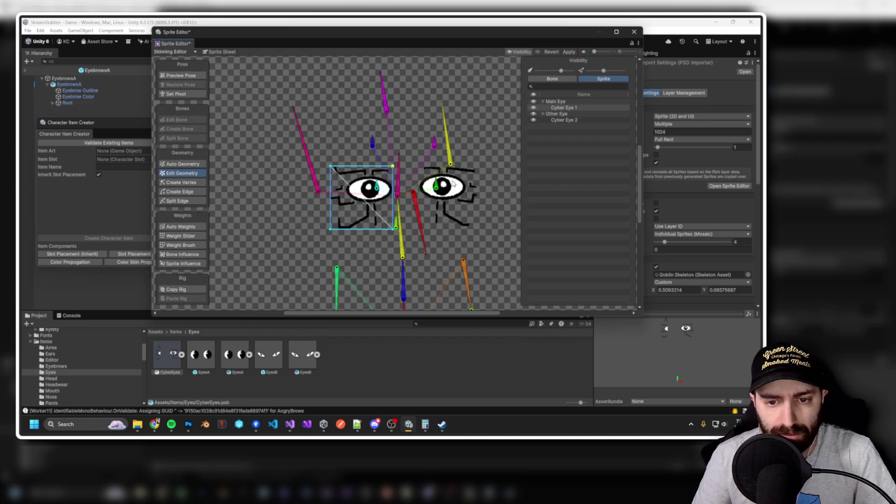
# Center Cyber Eye 1 in the view and switch to automatic geometry generation.
pyautogui.click(455, 188)
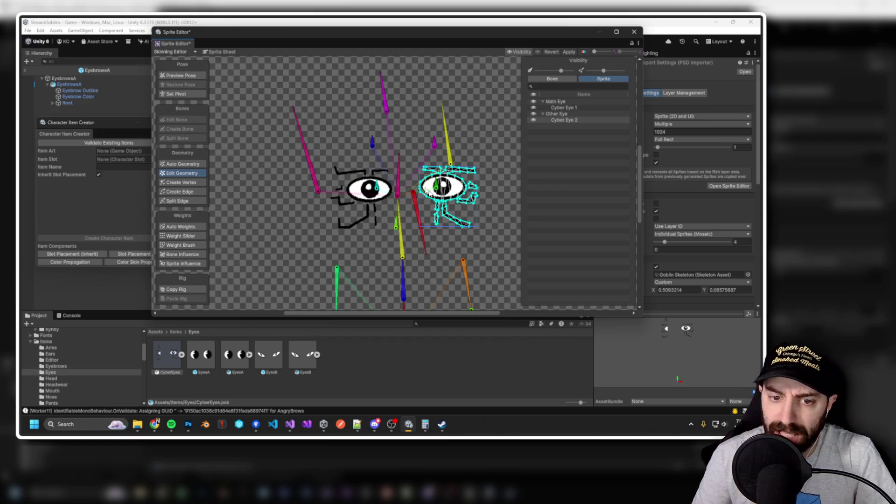
pyautogui.scroll(5, 451, 204)
pyautogui.click(263, 188)
pyautogui.moveTo(263, 188); pyautogui.dragTo(391, 186)
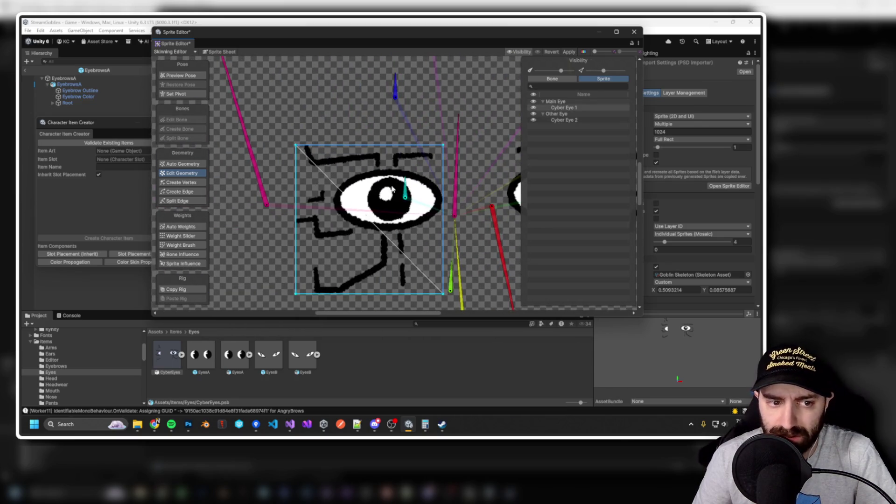
pyautogui.click(185, 165)
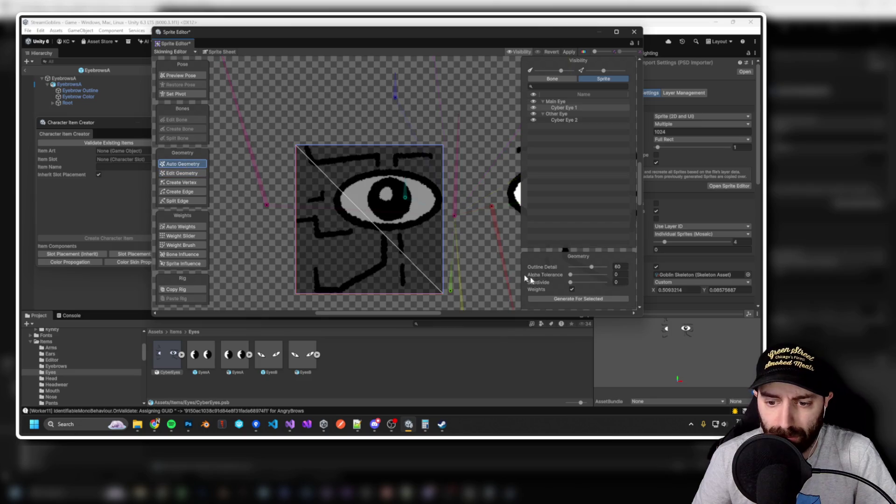
# Generate weighted auto meshes for Cyber Eye 1 and Cyber Eye 2, then apply the CyberEyes rig.
pyautogui.click(572, 299)
pyautogui.scroll(-5, 306, 194)
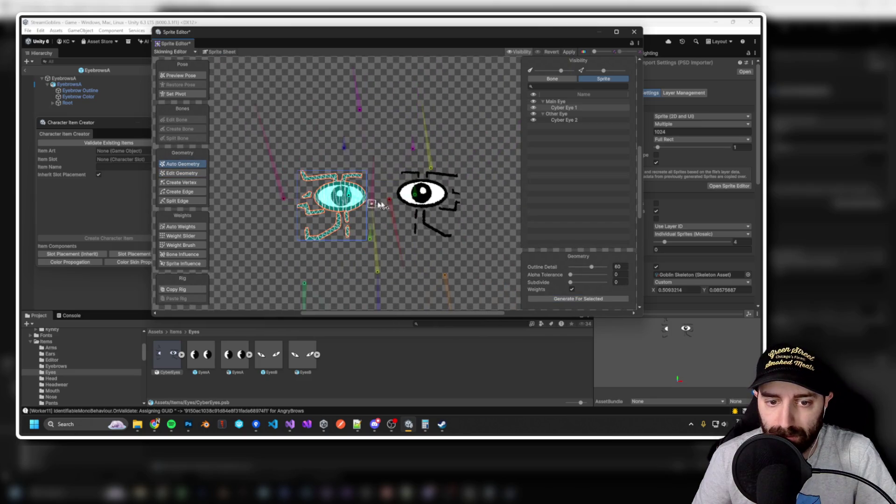
pyautogui.click(439, 200)
pyautogui.click(562, 298)
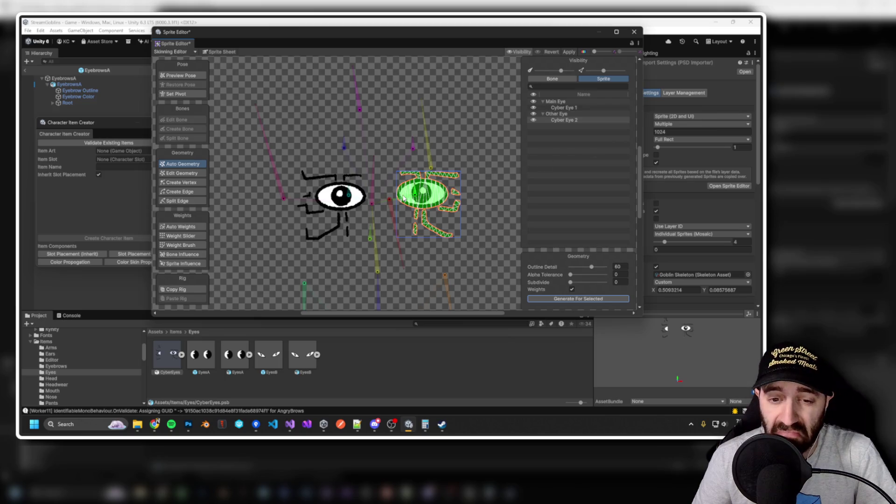
pyautogui.scroll(3, 405, 198)
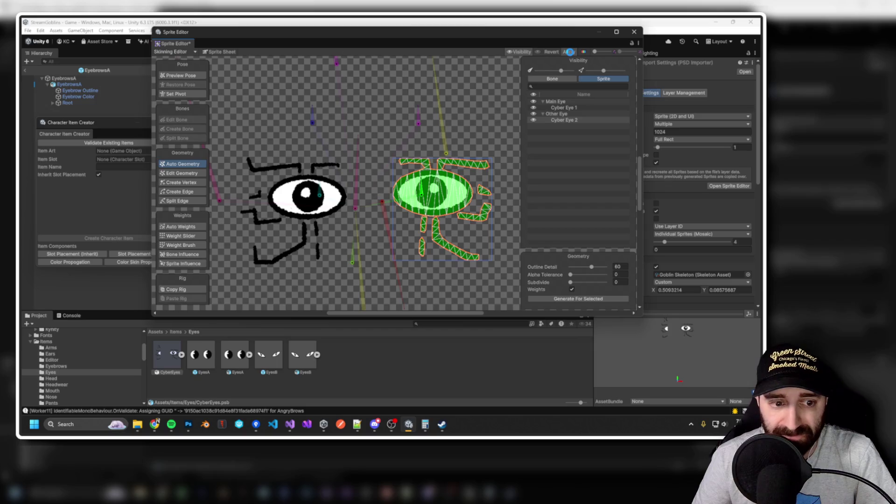
pyautogui.click(569, 52)
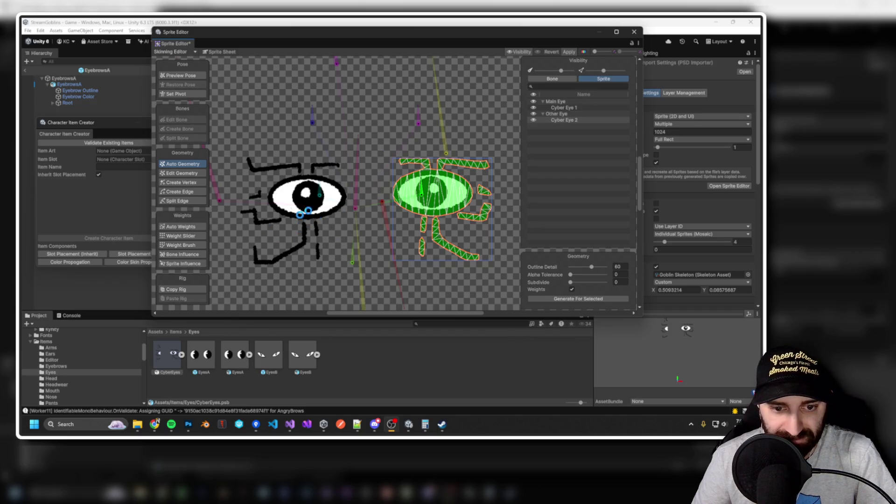
pyautogui.click(193, 264)
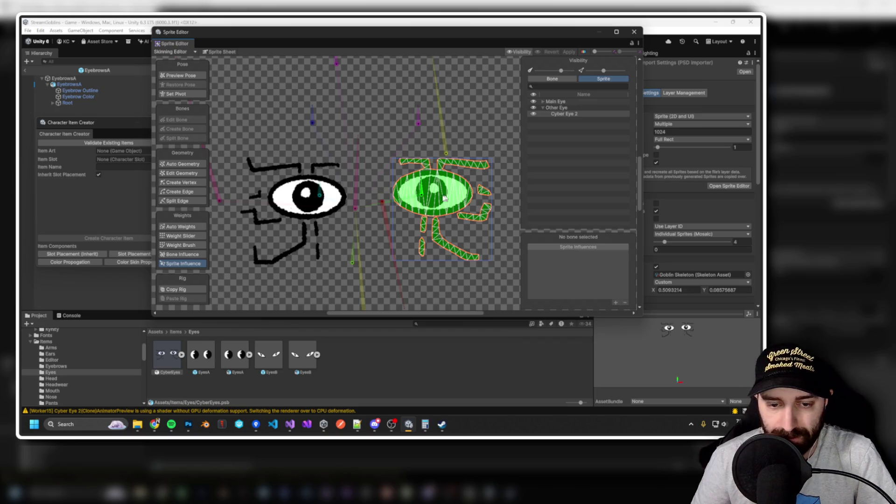
# Check the bone influences on the left and right eye sprites, then switch to Photoshop.
pyautogui.click(313, 200)
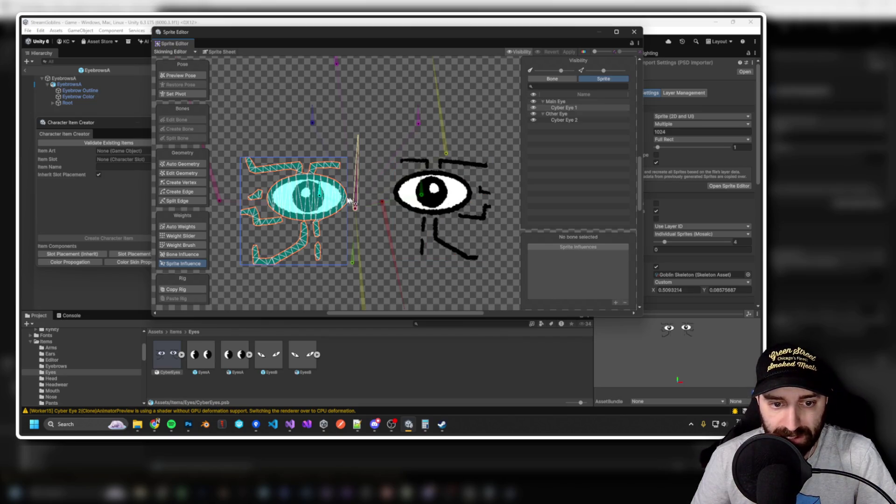
pyautogui.click(446, 205)
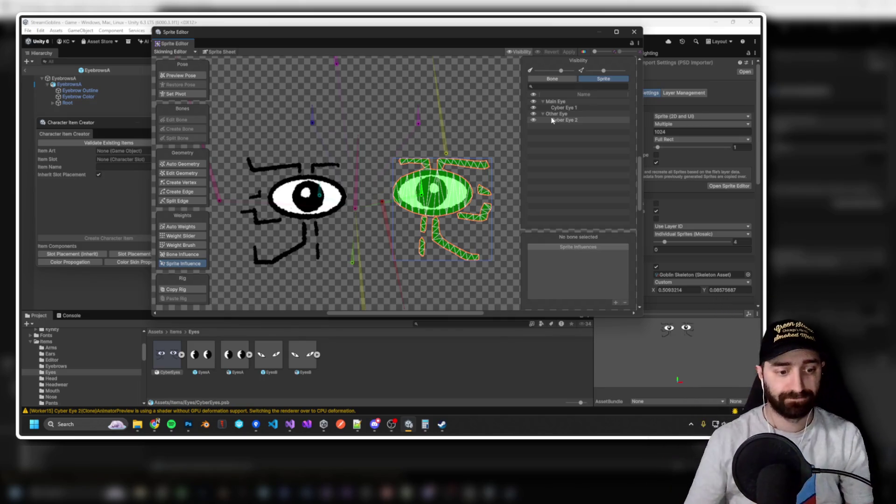
pyautogui.hotkey('alt', 'Tab')
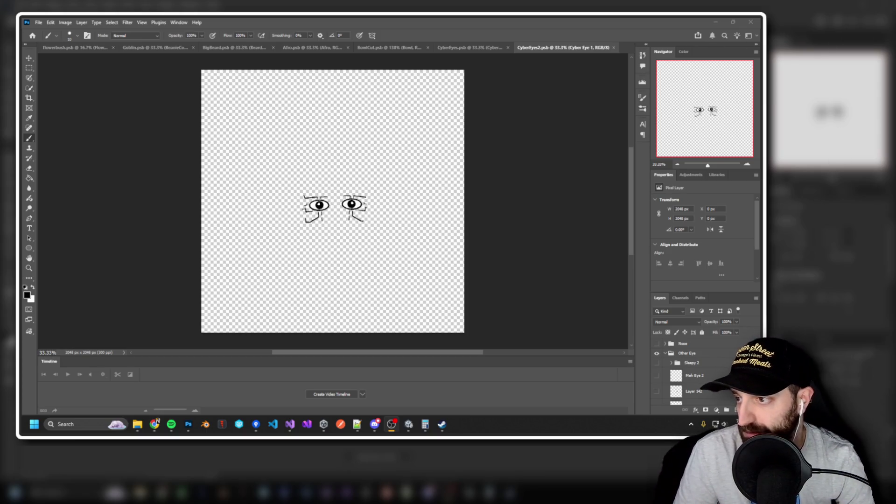
# Look through the CyberEyes2 layers, selecting Cyber Eye 2 and then Cyber Eye 1.
pyautogui.scroll(5, 355, 211)
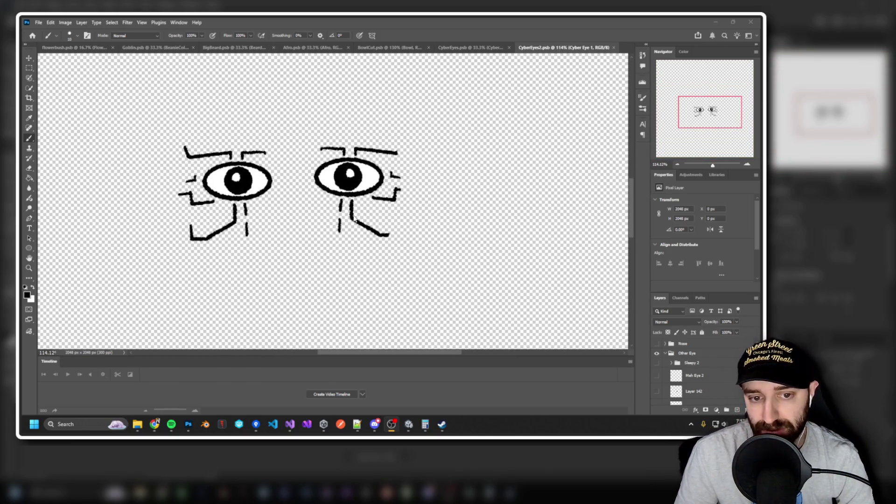
pyautogui.scroll(-2, 691, 364)
pyautogui.scroll(-1, 703, 373)
pyautogui.scroll(2, 705, 376)
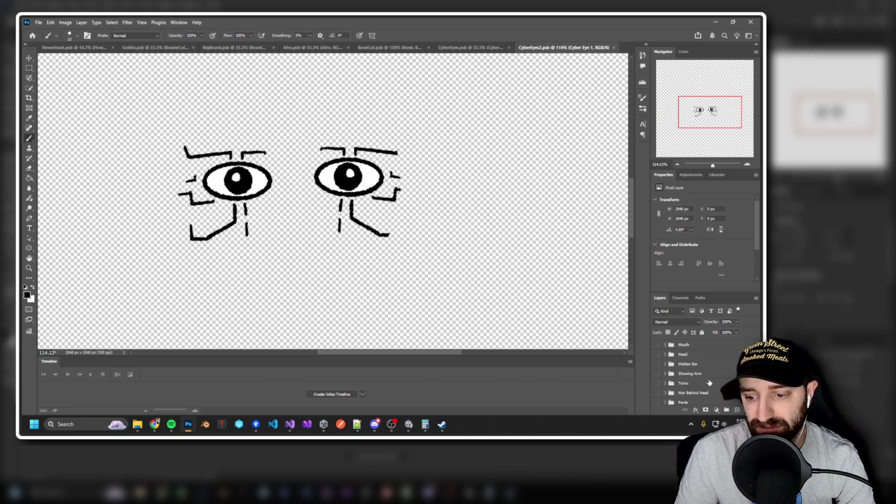
pyautogui.scroll(-5, 709, 381)
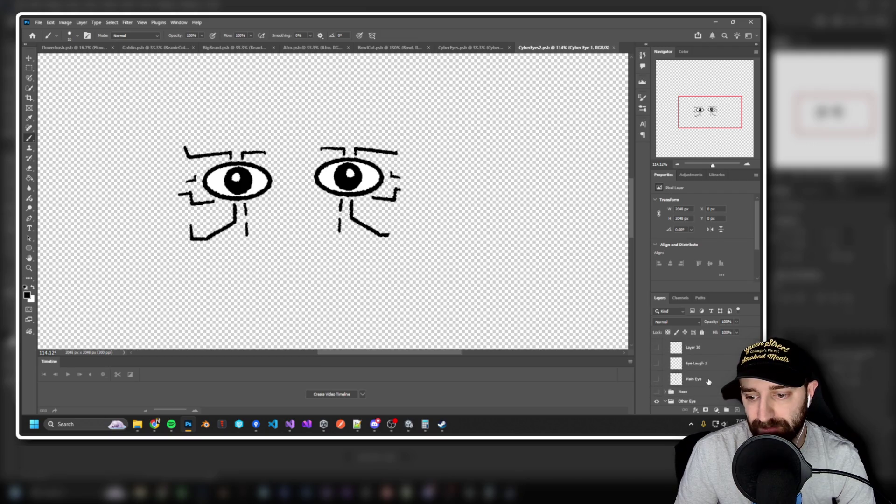
pyautogui.scroll(1, 708, 381)
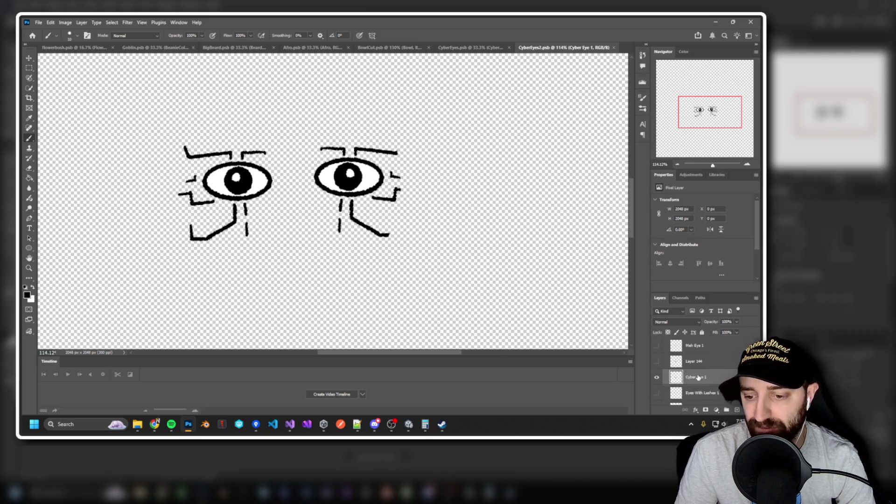
pyautogui.scroll(3, 714, 380)
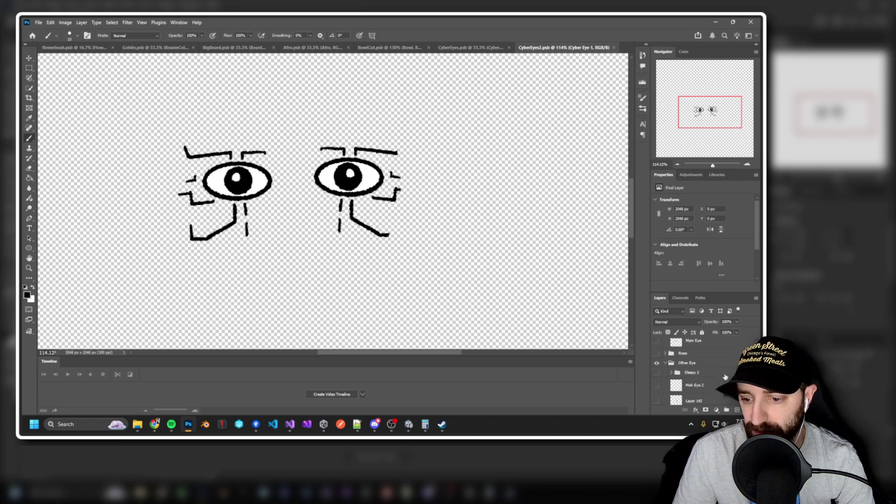
pyautogui.scroll(-1, 712, 384)
pyautogui.click(721, 379)
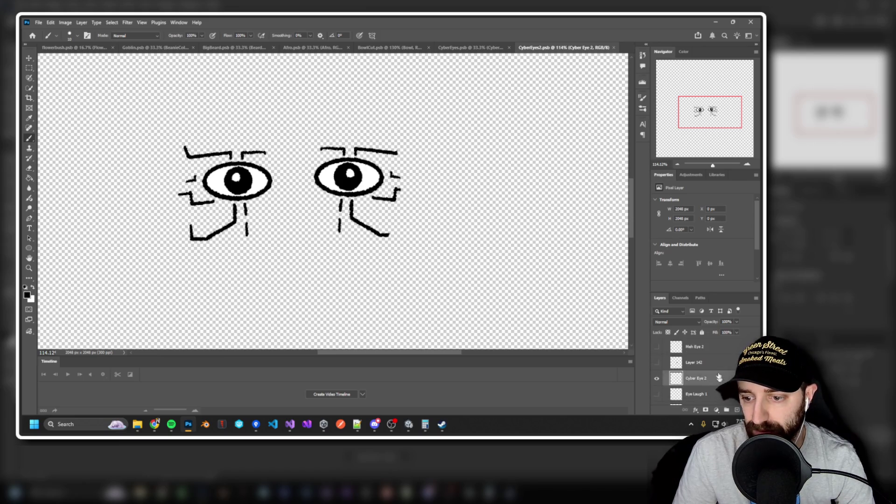
pyautogui.scroll(3, 697, 368)
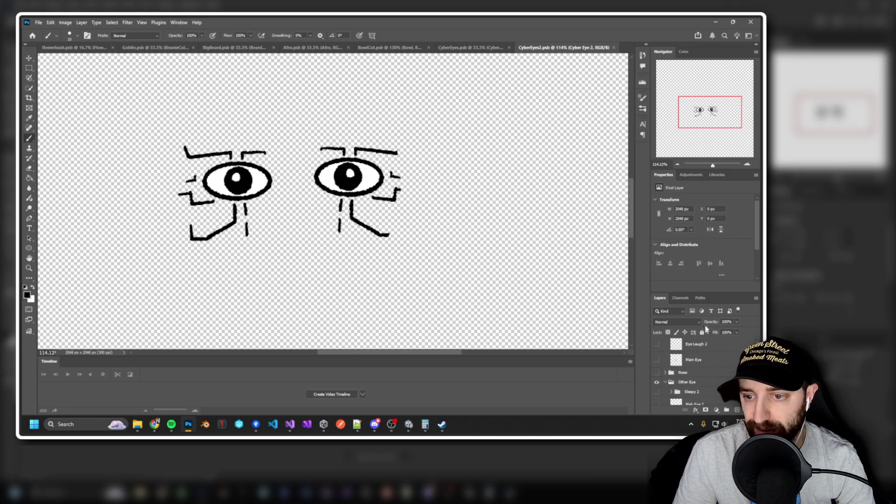
pyautogui.scroll(-1, 739, 267)
pyautogui.scroll(-1, 737, 264)
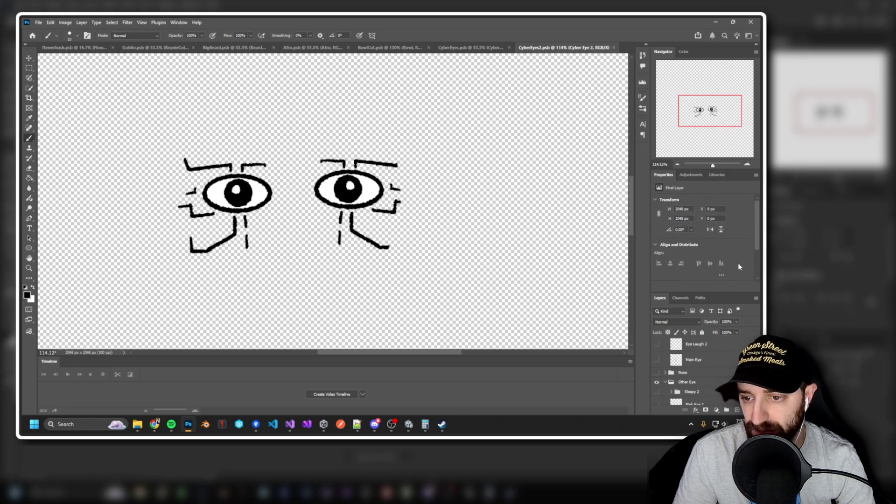
pyautogui.scroll(-5, 698, 367)
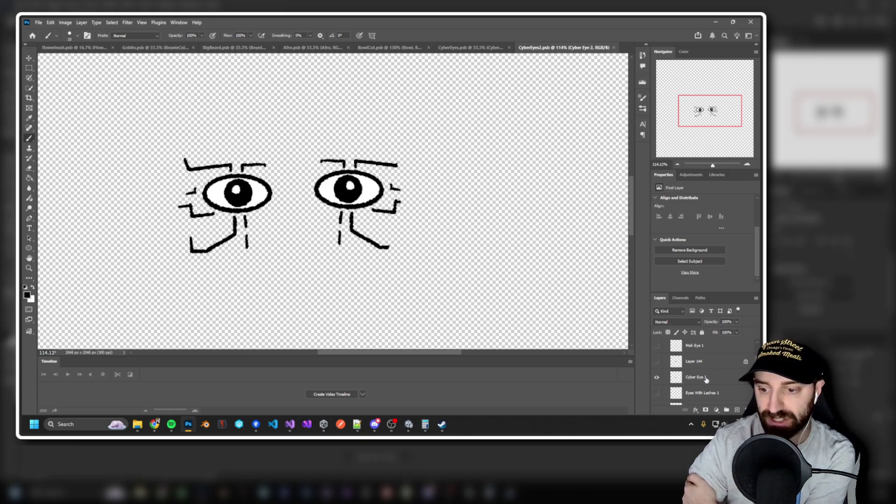
pyautogui.click(693, 377)
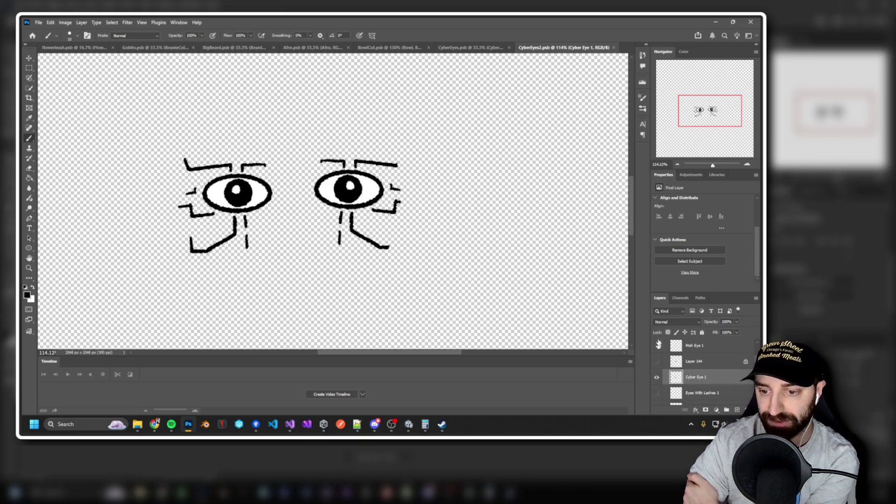
pyautogui.scroll(-1, 721, 336)
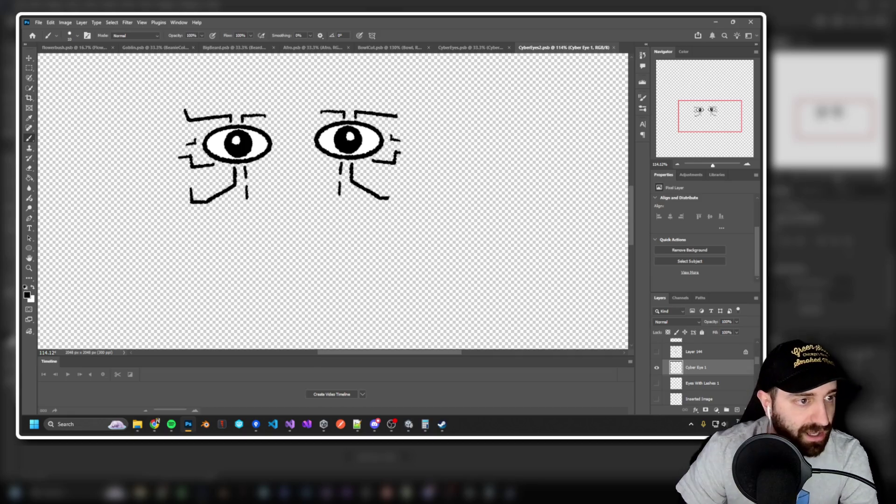
# Try a test stroke on the left eye, pick Quick Selection, then close CyberEyes2.psb.
pyautogui.click(30, 79)
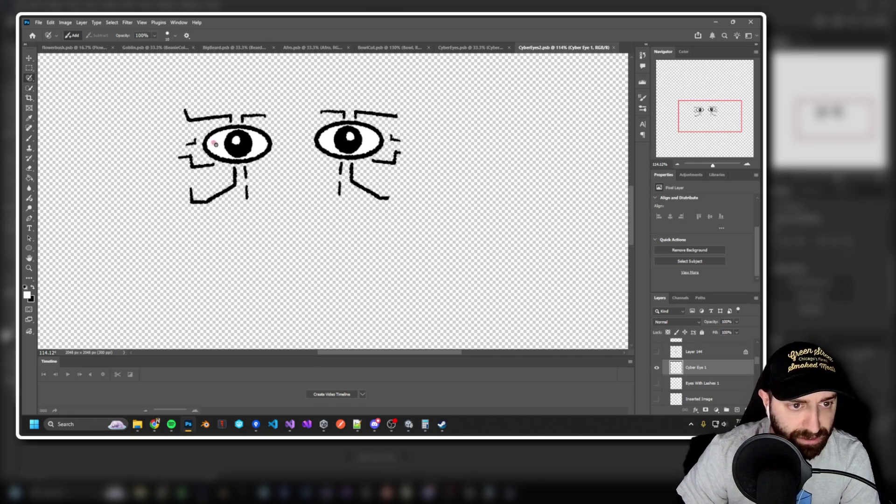
pyautogui.moveTo(222, 148); pyautogui.dragTo(224, 149)
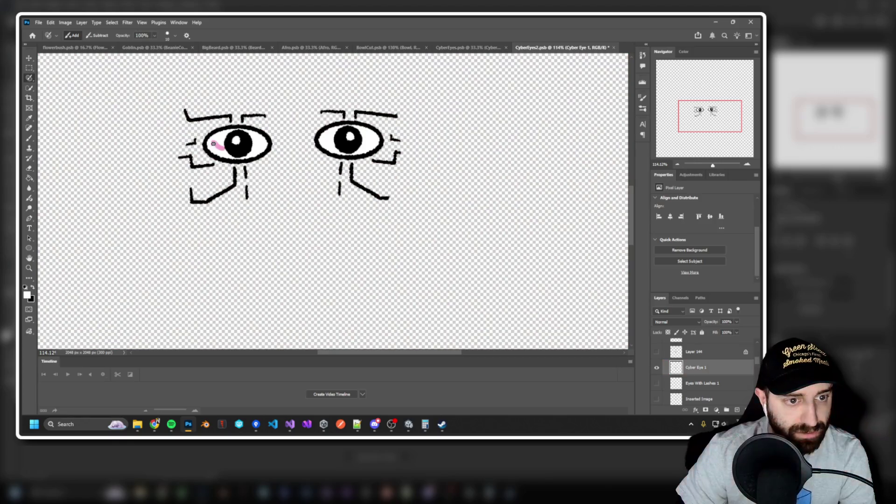
pyautogui.click(29, 68)
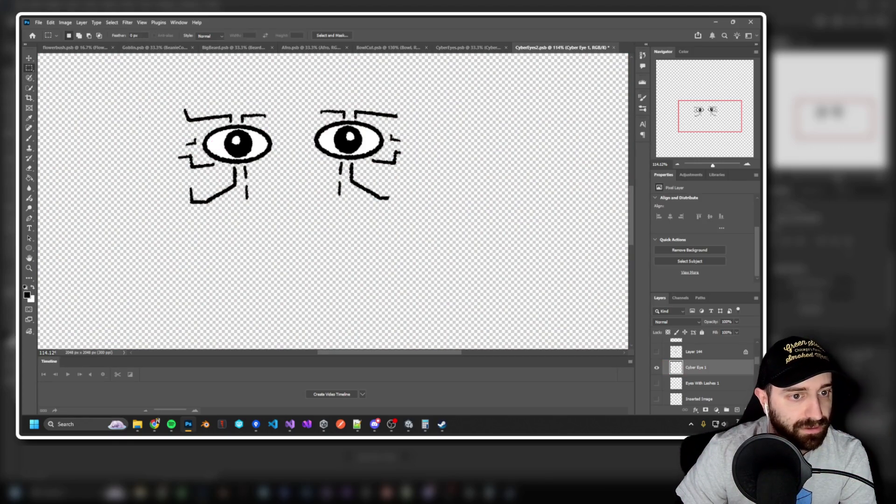
pyautogui.click(29, 88)
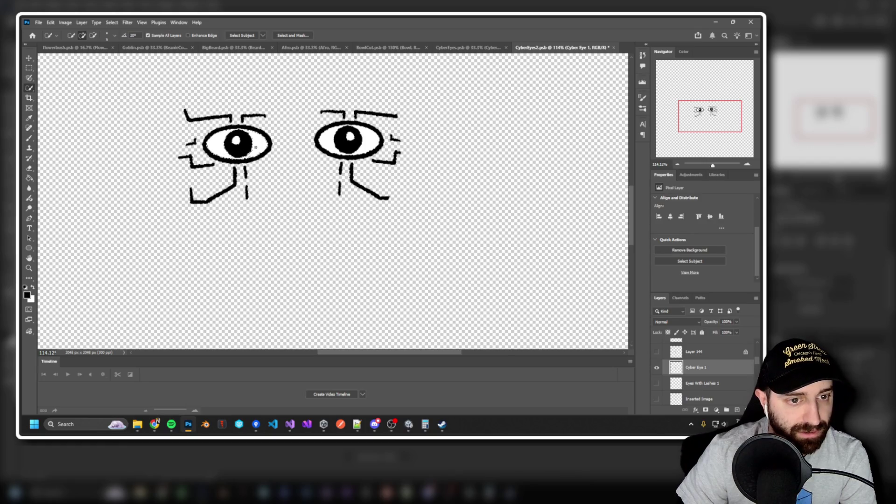
pyautogui.scroll(5, 252, 126)
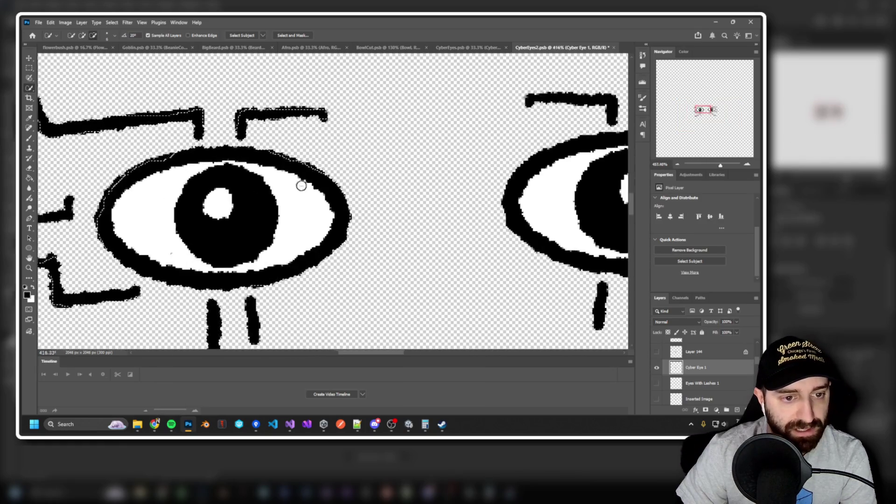
pyautogui.scroll(-5, 296, 196)
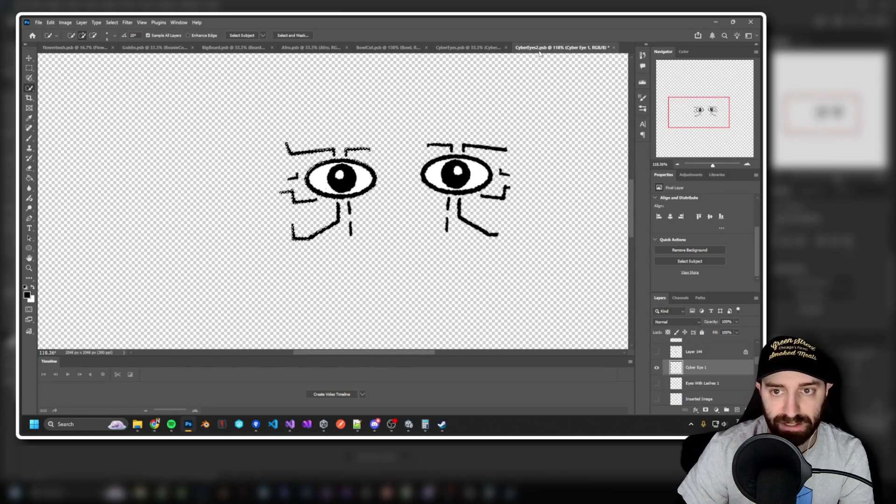
pyautogui.click(614, 47)
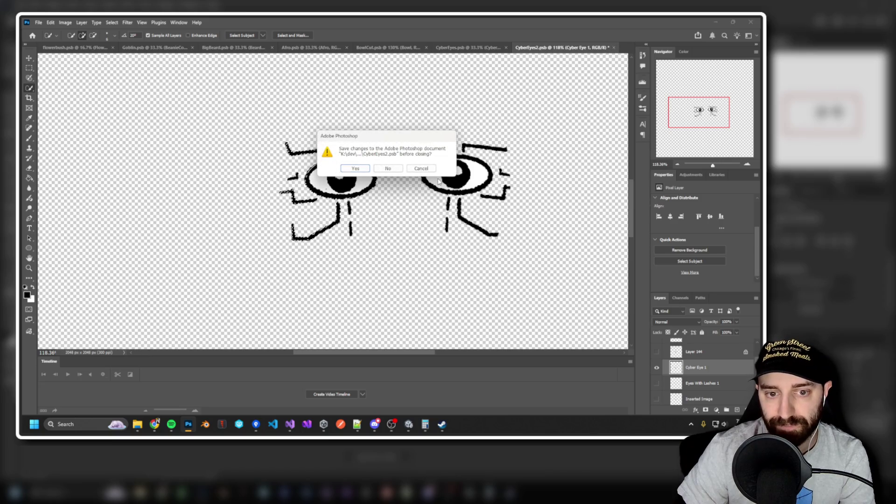
# Discard the CyberEyes2 changes, close all Photoshop documents, and minimize Photoshop.
pyautogui.click(388, 169)
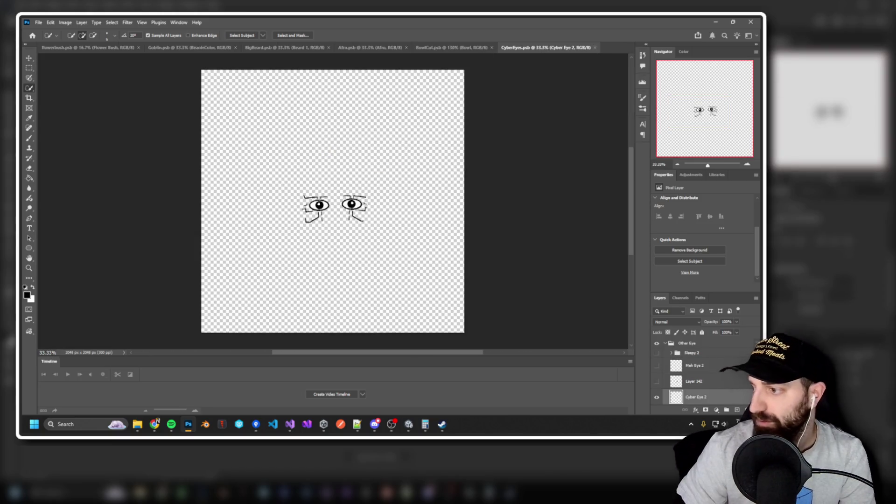
pyautogui.hotkey('alt', 'Tab')
pyautogui.press('Tab')
pyautogui.press('Tab')
pyautogui.press('Tab')
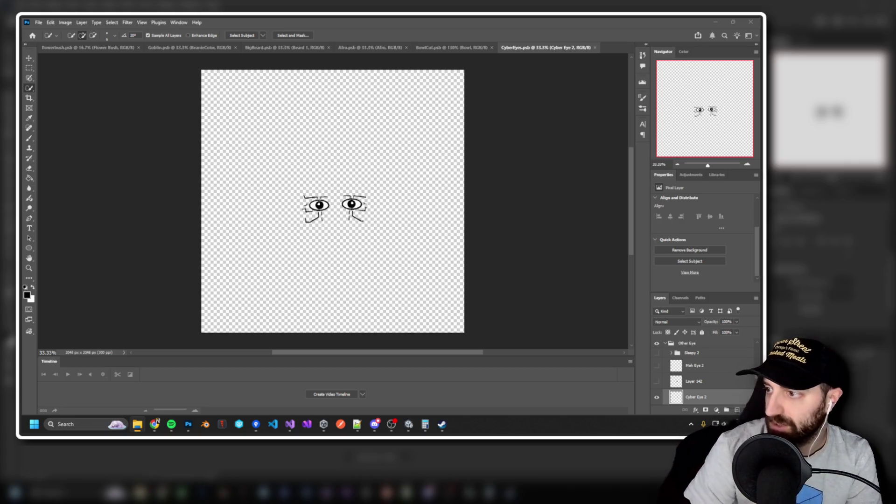
pyautogui.rightClick(558, 54)
pyautogui.click(576, 70)
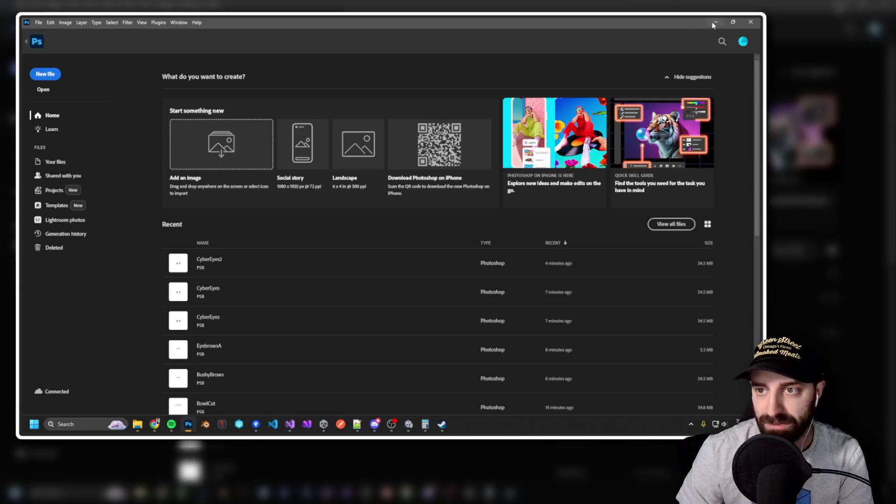
pyautogui.click(714, 23)
# Close Unity's Sprite Editor, delete the CyberEyes asset, and browse the Headwear folder.
pyautogui.click(634, 32)
pyautogui.click(175, 373)
pyautogui.press('Delete')
pyautogui.click(395, 236)
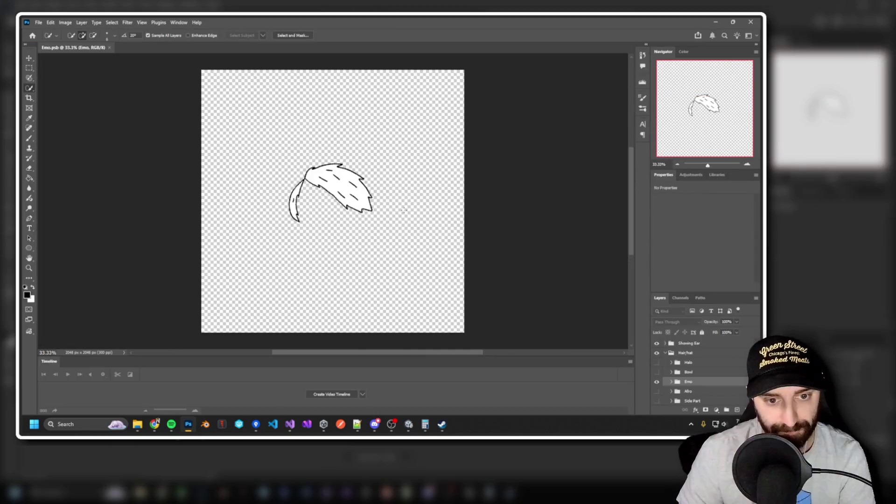
pyautogui.click(715, 22)
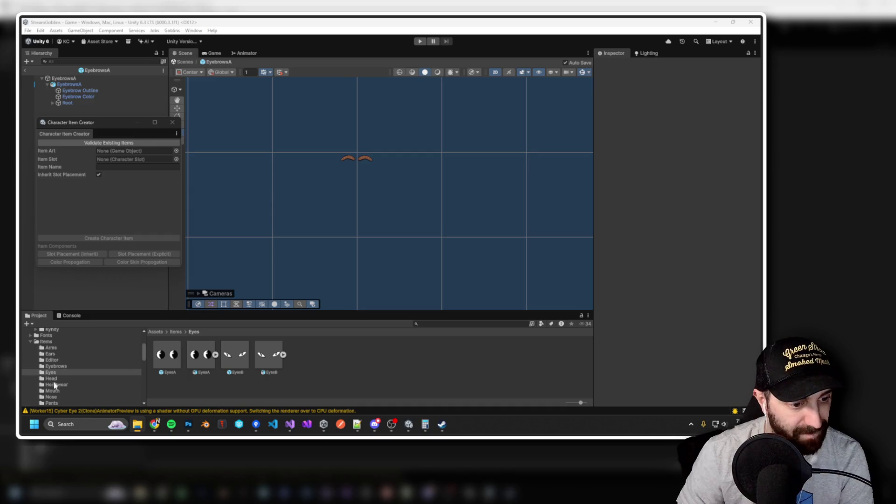
pyautogui.click(55, 384)
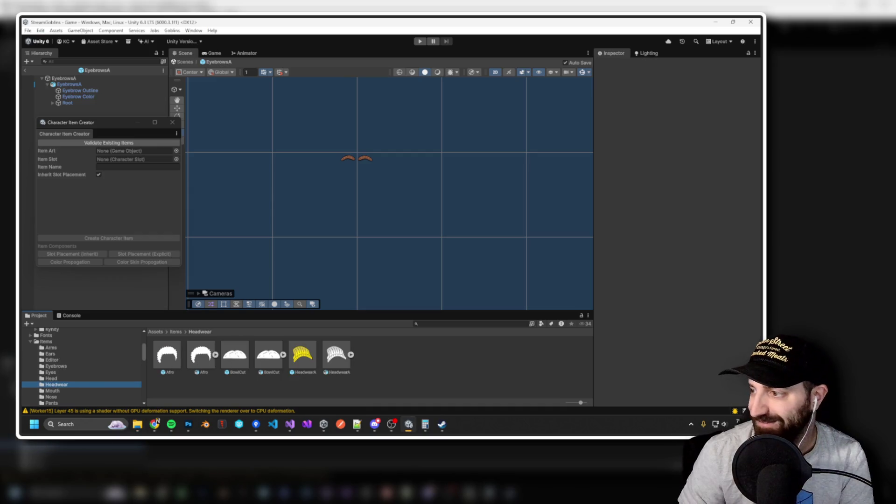
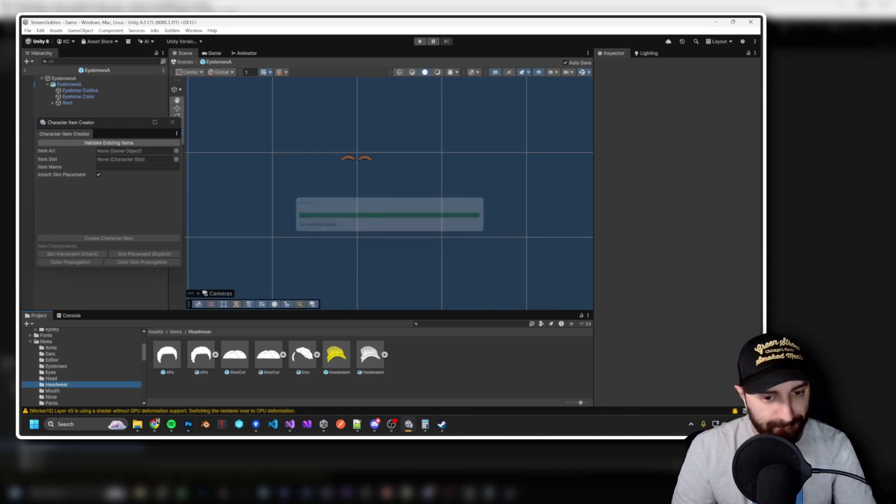
# Open the newly imported Emo artwork in Photoshop to check it.
pyautogui.click(301, 355)
pyautogui.doubleClick(301, 354)
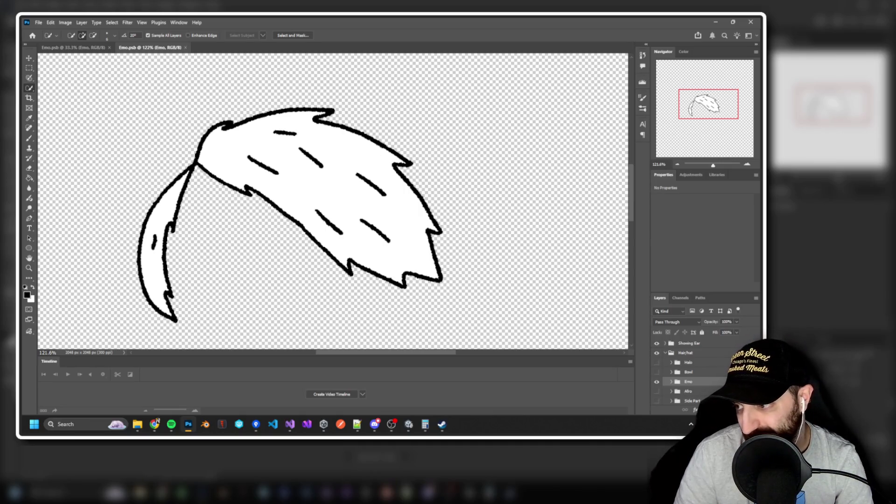
pyautogui.hotkey('alt', 'Tab')
# Apply the Emo skinning changes in the Skinning Editor and close the Sprite Editor.
pyautogui.click(553, 79)
pyautogui.click(601, 79)
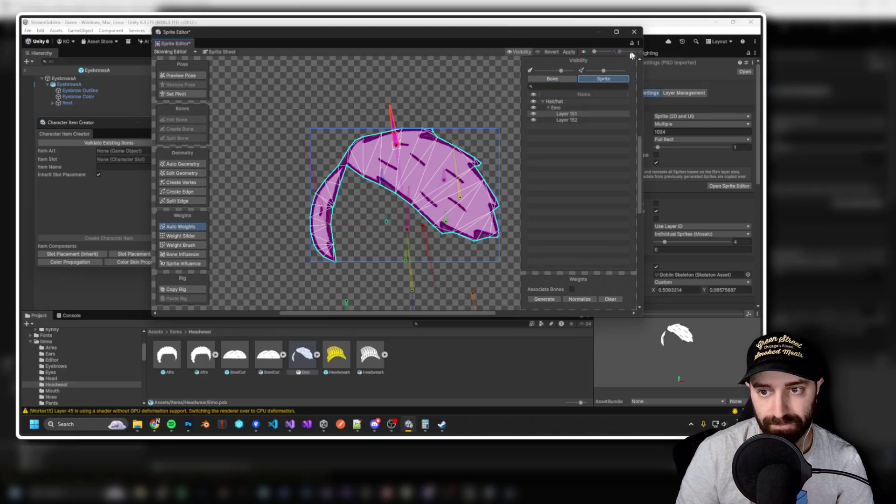
pyautogui.click(569, 53)
pyautogui.hotkey('alt', 'Tab')
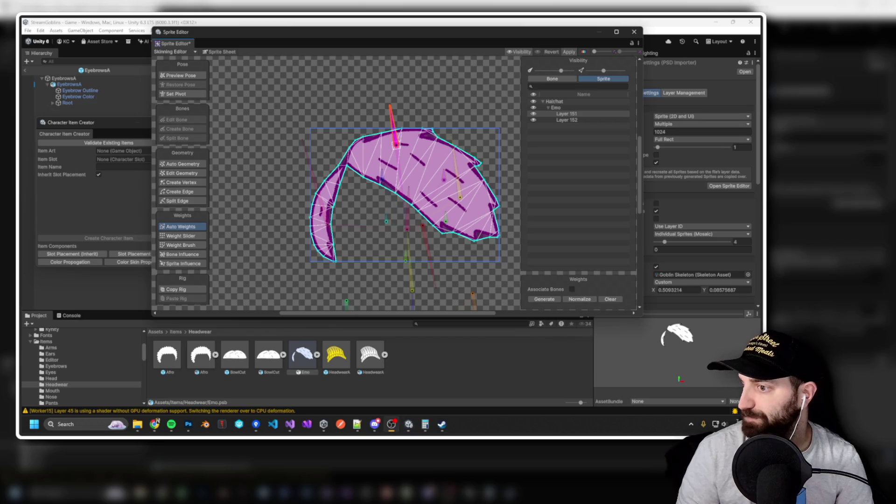
pyautogui.hotkey('alt', 'Tab')
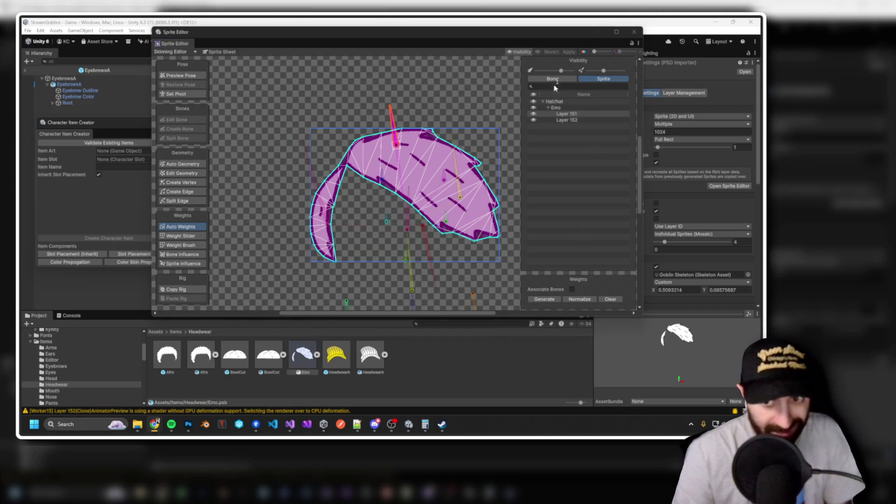
pyautogui.click(635, 32)
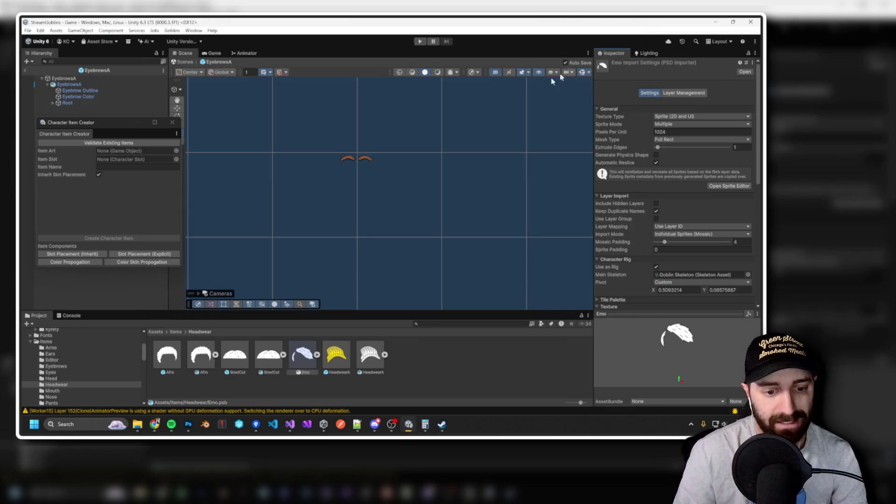
# Create a Headwear character item named Emo, using the Emo art as Item Art.
pyautogui.moveTo(303, 356); pyautogui.dragTo(131, 160)
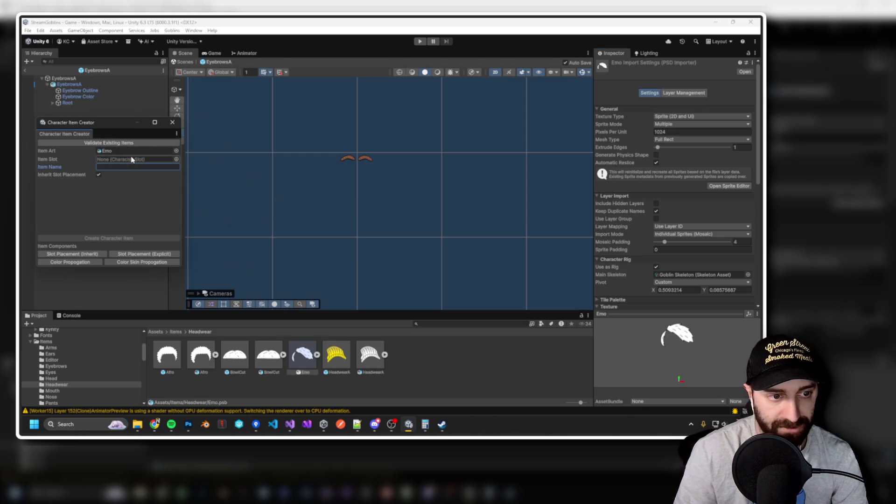
pyautogui.click(176, 159)
pyautogui.write('head')
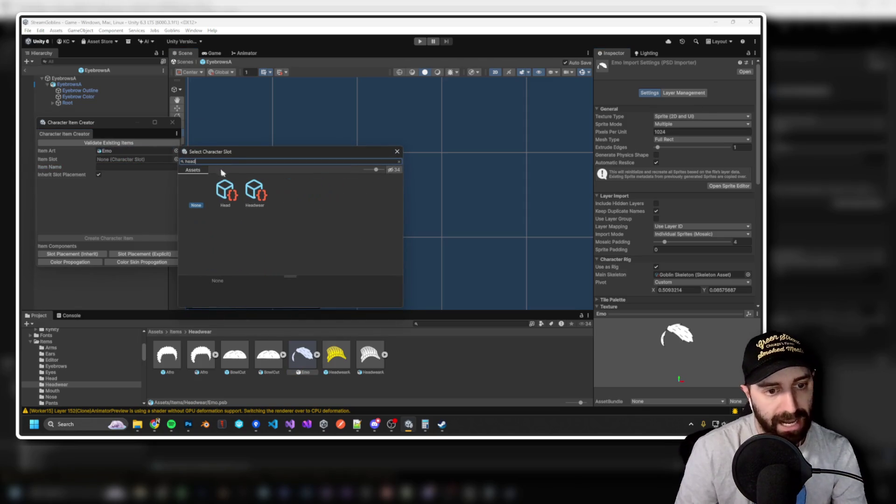
pyautogui.doubleClick(254, 192)
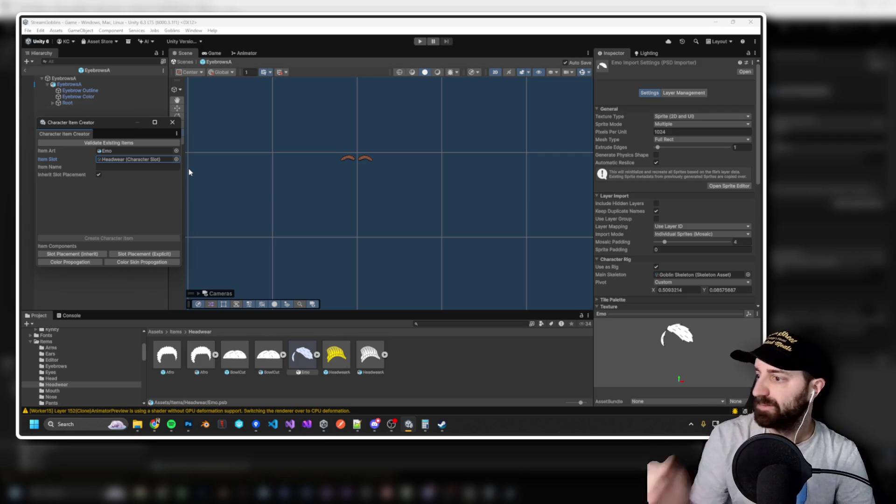
pyautogui.click(112, 167)
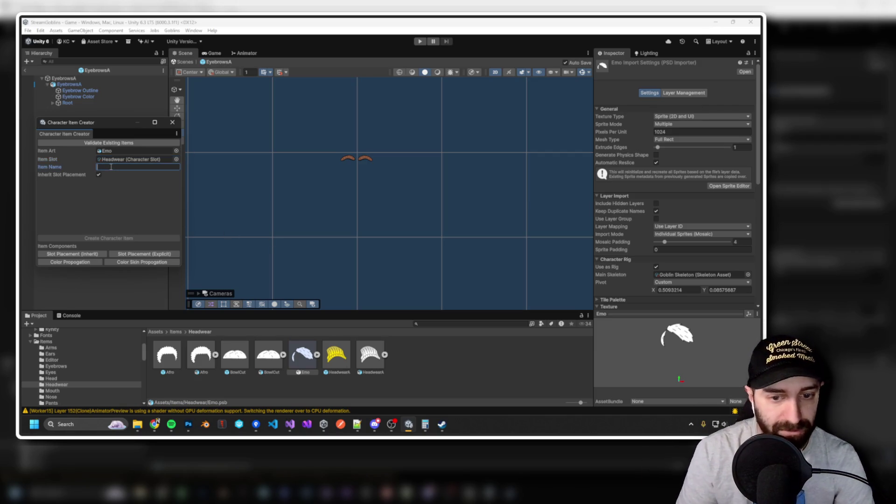
pyautogui.write('Emo')
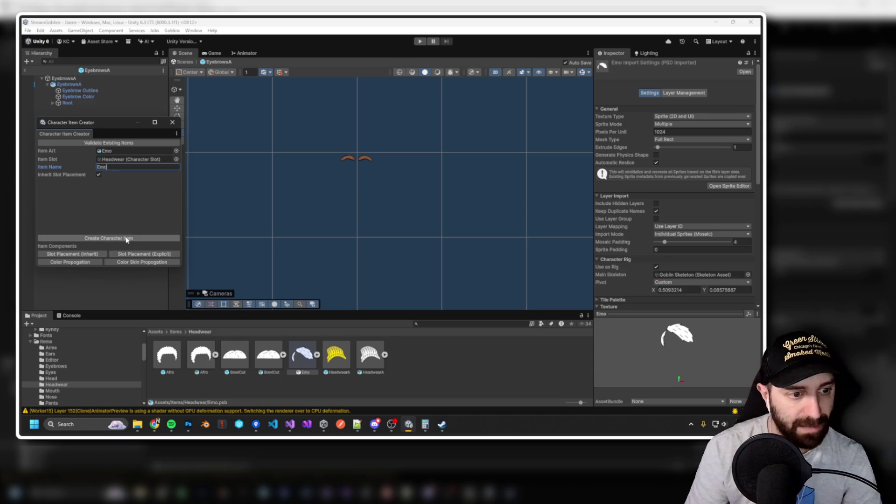
pyautogui.click(126, 238)
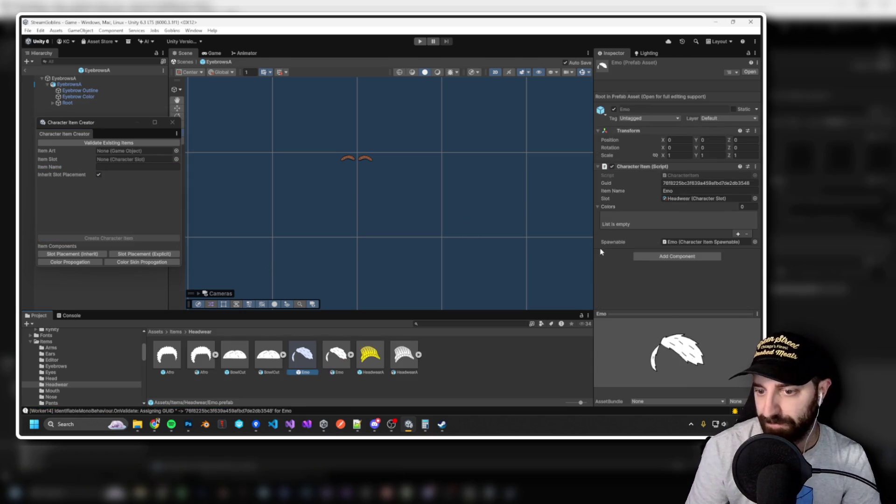
# Add a white, fully opaque Element 0 to the Emo item's Colors.
pyautogui.click(738, 234)
pyautogui.click(740, 216)
pyautogui.click(746, 283)
pyautogui.write('100')
pyautogui.click(745, 293)
pyautogui.write('100')
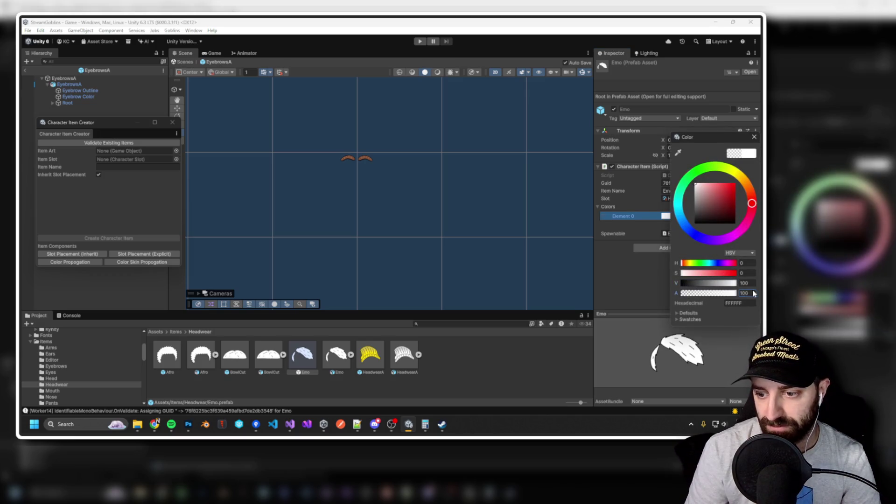
pyautogui.click(755, 137)
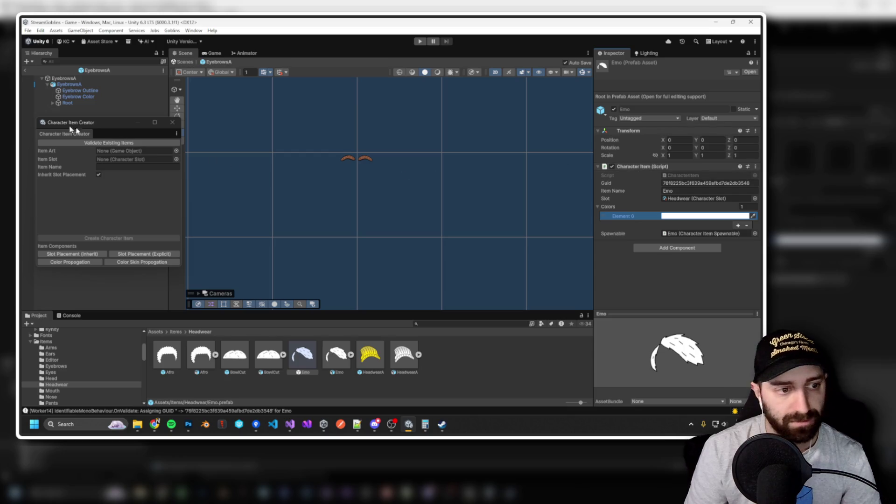
# Inspect the EyebrowsA prefab's Eyebrow Color layer and colour settings for reference.
pyautogui.click(75, 97)
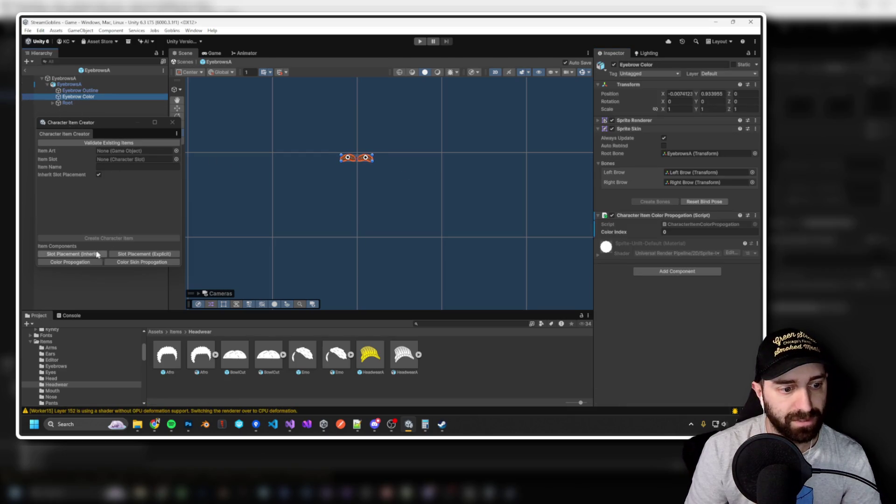
pyautogui.click(82, 264)
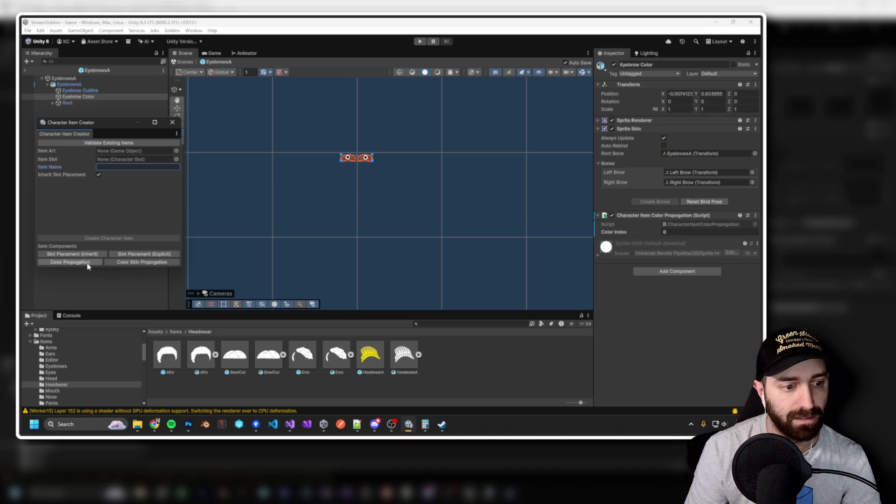
pyautogui.click(64, 78)
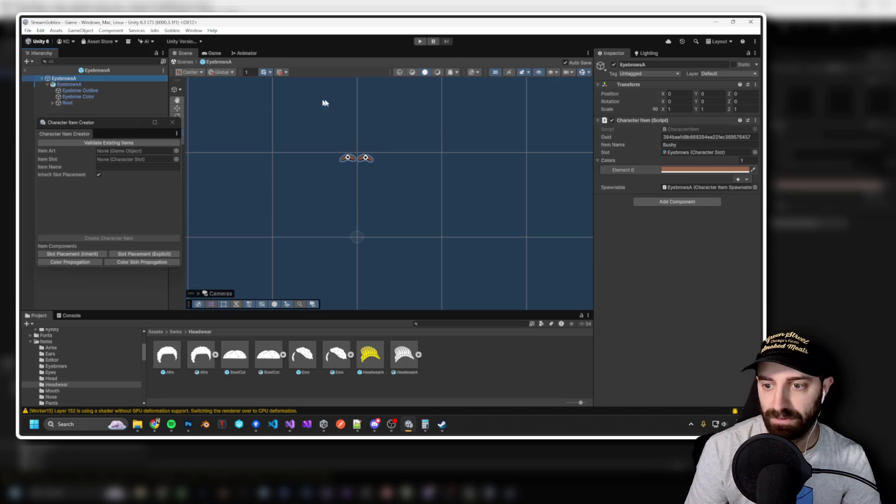
pyautogui.click(24, 70)
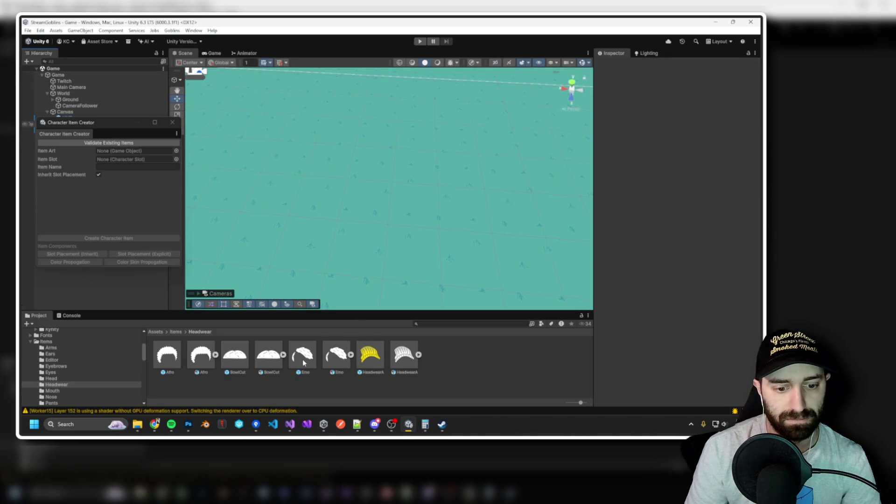
# Add Color Propagation to the Emo prefab's Layer 152 hair sprite, then open the Eyes folder.
pyautogui.doubleClick(303, 357)
pyautogui.click(63, 97)
pyautogui.click(620, 140)
pyautogui.click(612, 120)
pyautogui.click(612, 120)
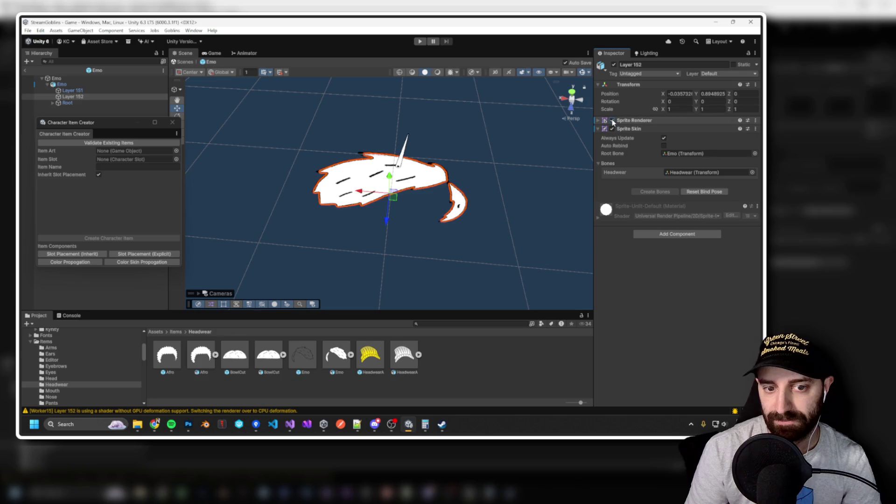
pyautogui.click(79, 263)
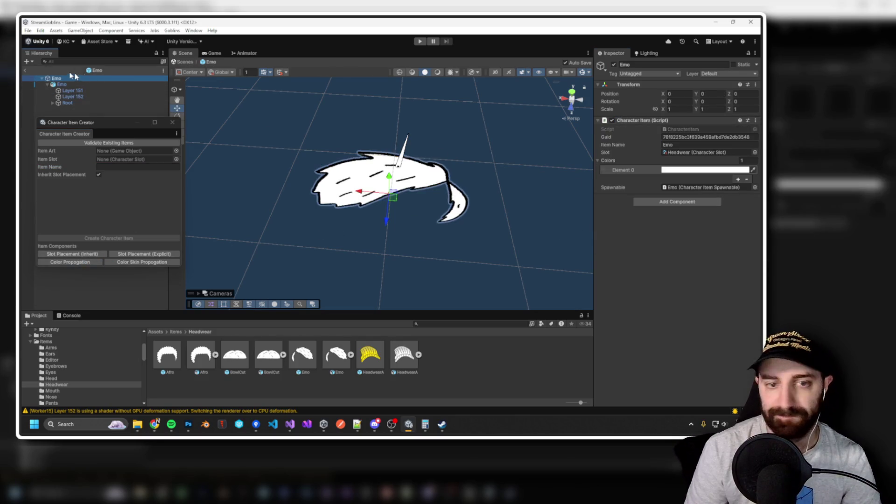
pyautogui.click(25, 70)
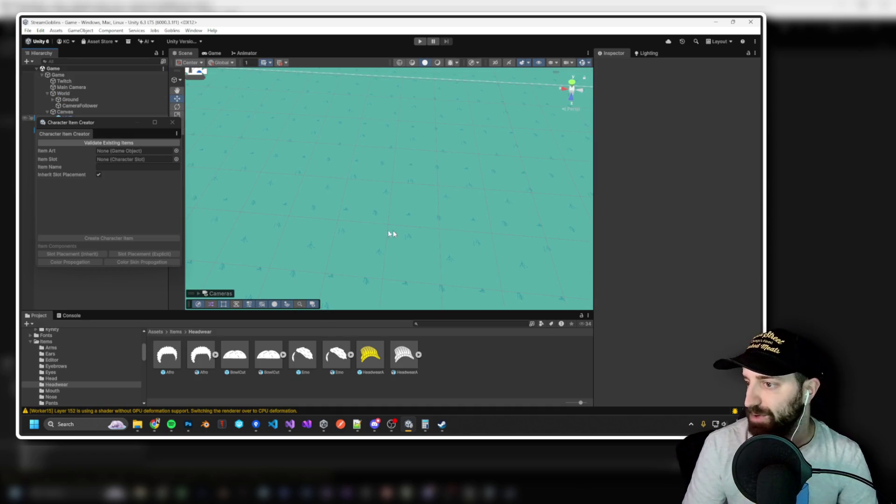
pyautogui.click(49, 373)
pyautogui.click(139, 423)
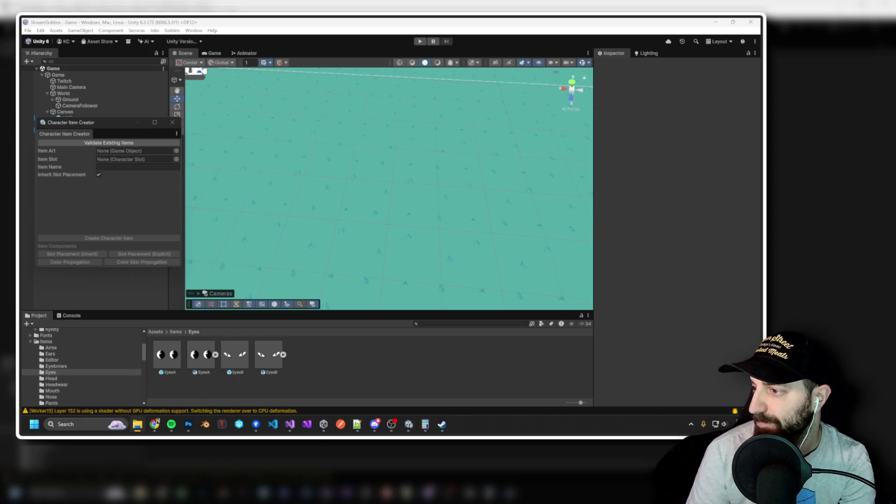
# Import CyberEyes.psb into the Eyes folder and open it in the Skinning Editor.
pyautogui.moveTo(307, 369); pyautogui.dragTo(311, 372)
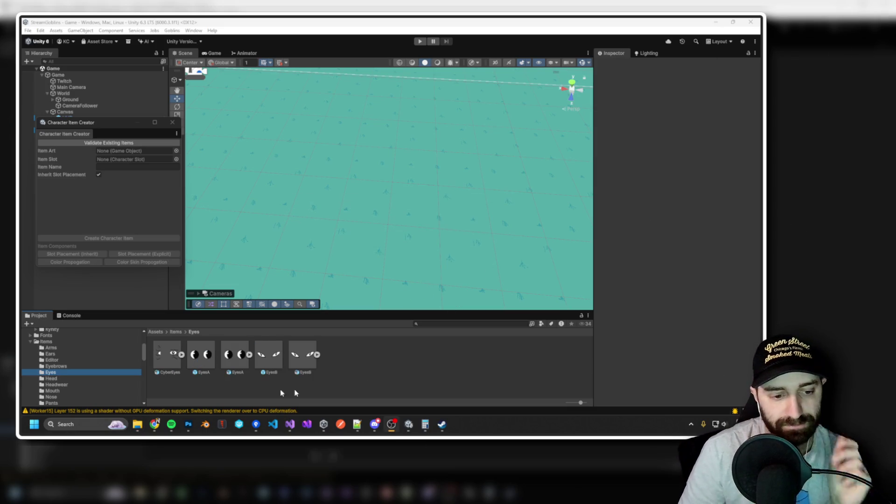
pyautogui.click(162, 361)
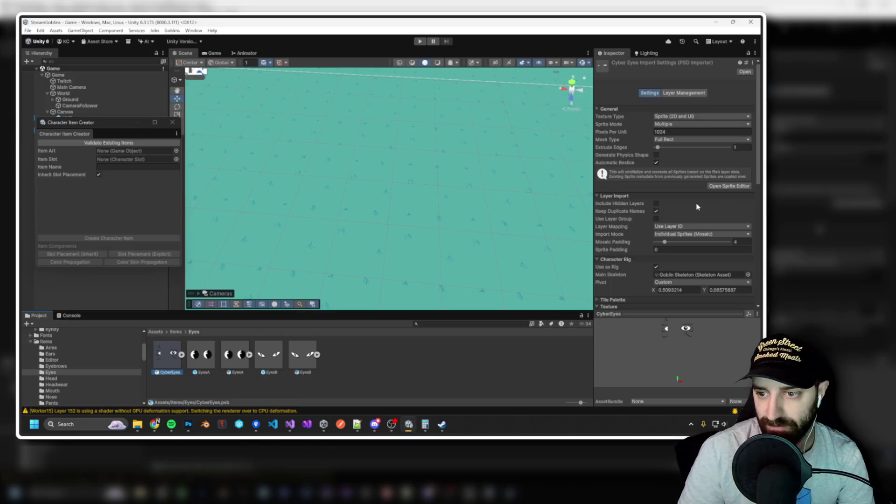
pyautogui.click(722, 187)
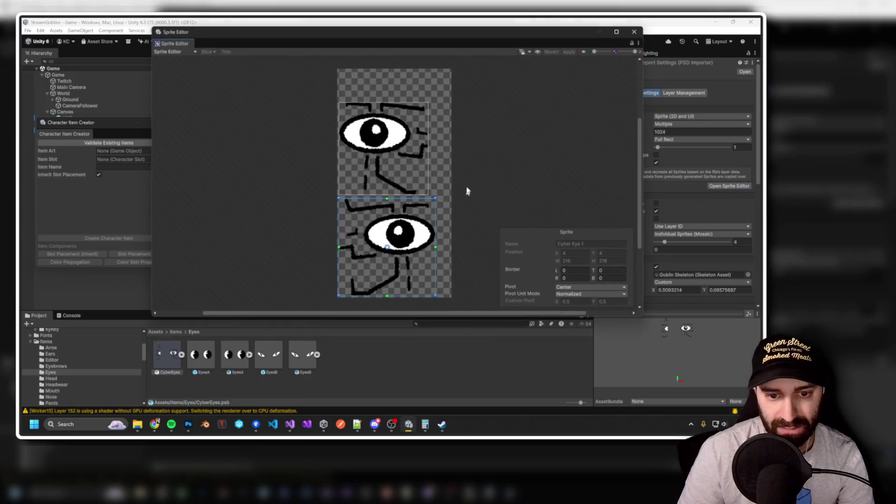
pyautogui.click(195, 52)
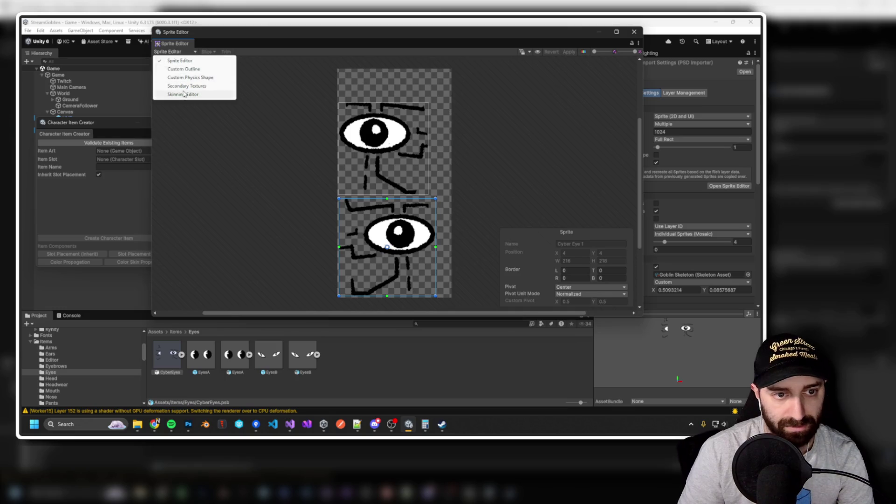
pyautogui.click(187, 94)
# Auto-generate meshes for both cyber eye sprites and close the Sprite Editor.
pyautogui.click(387, 193)
pyautogui.click(182, 174)
pyautogui.click(183, 164)
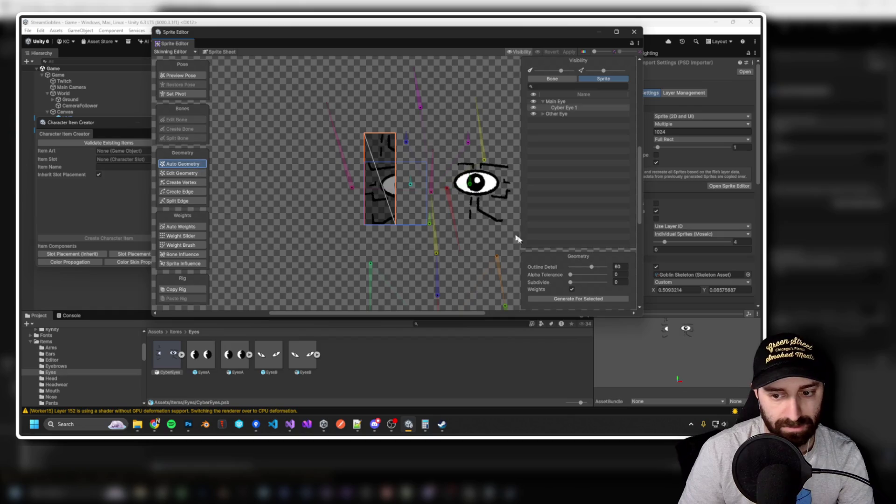
pyautogui.click(588, 298)
pyautogui.click(490, 185)
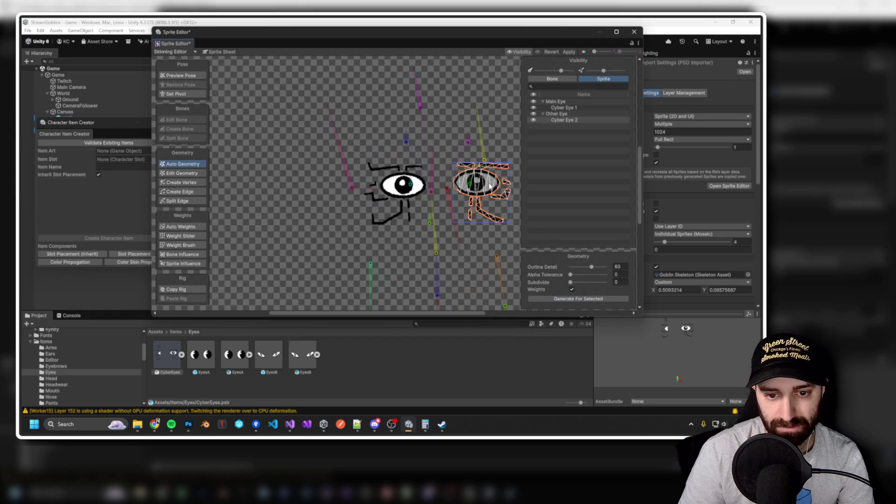
pyautogui.click(592, 298)
pyautogui.moveTo(468, 241); pyautogui.dragTo(398, 236)
pyautogui.scroll(4, 426, 196)
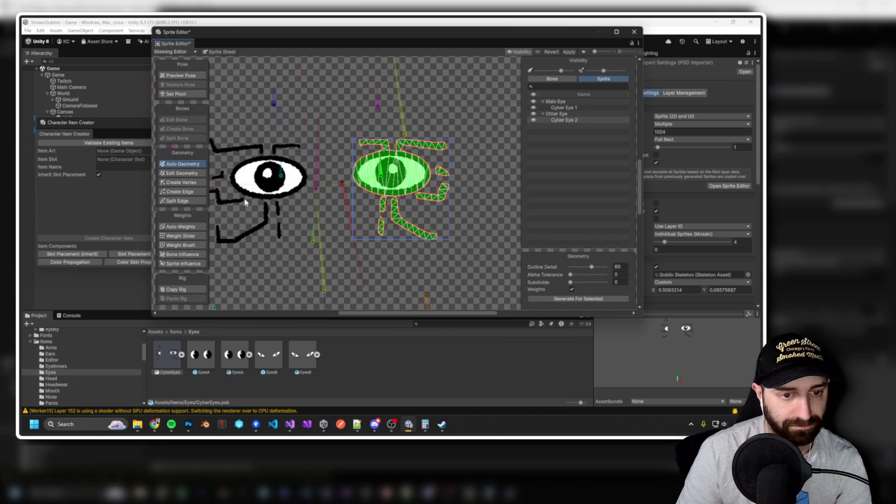
pyautogui.click(268, 198)
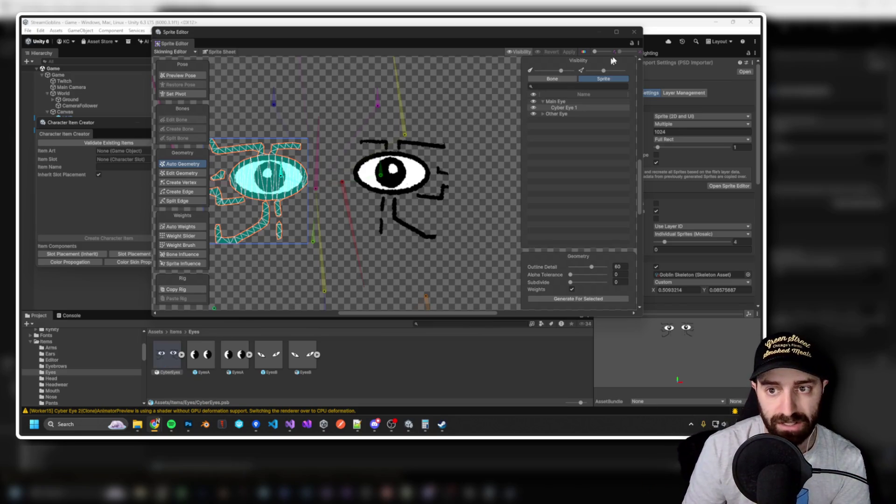
pyautogui.click(633, 31)
# Set CyberEyes as the new character item's Item Art.
pyautogui.moveTo(162, 356); pyautogui.dragTo(140, 151)
pyautogui.click(144, 164)
pyautogui.click(176, 160)
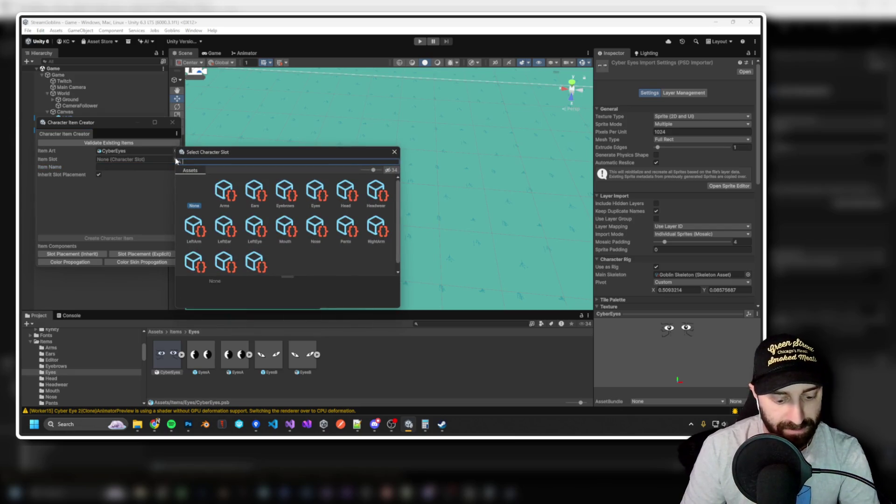
# Create the Cyber character item in the Eyes slot.
pyautogui.write('eye')
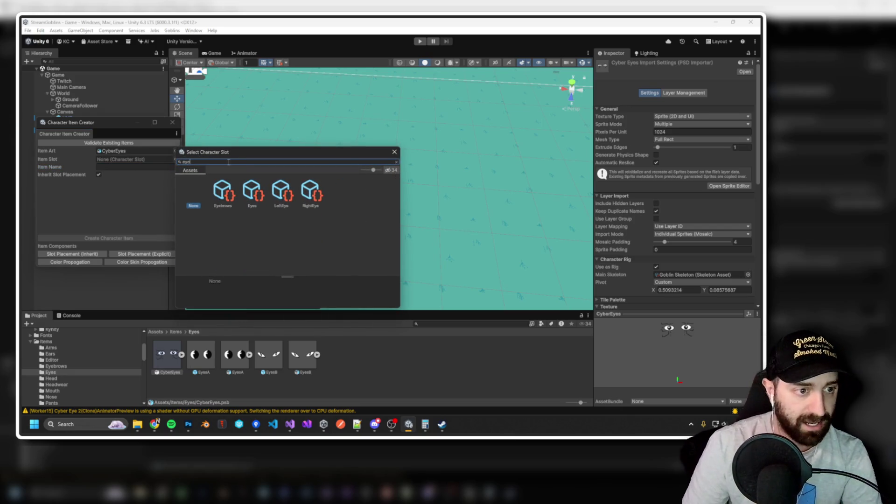
pyautogui.click(164, 356)
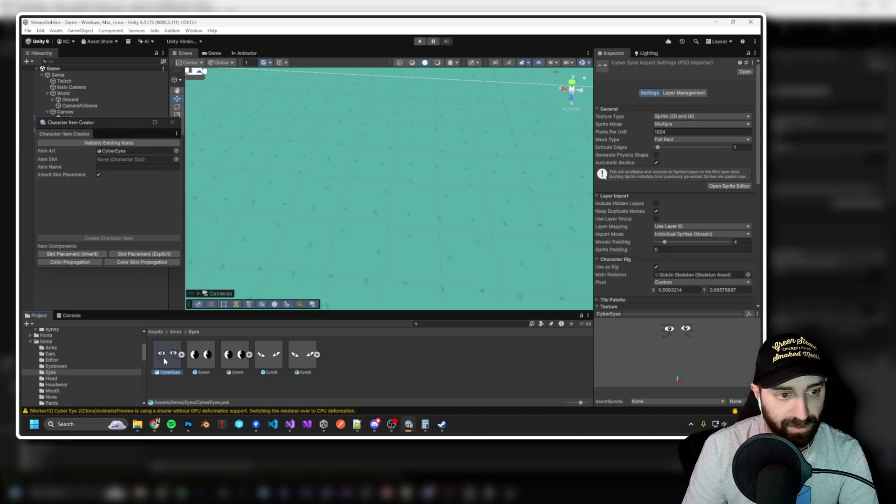
pyautogui.moveTo(163, 358); pyautogui.dragTo(112, 153)
pyautogui.click(177, 159)
pyautogui.write('eye')
pyautogui.click(259, 197)
pyautogui.doubleClick(260, 198)
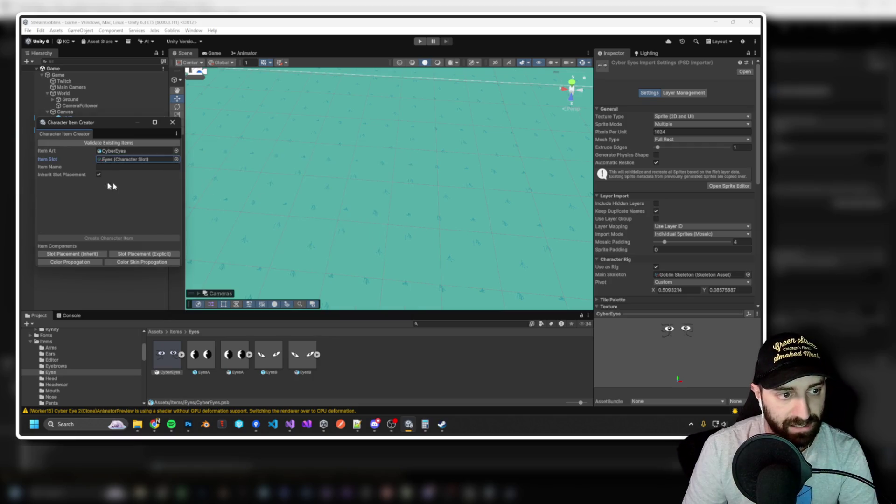
pyautogui.write('Cyber')
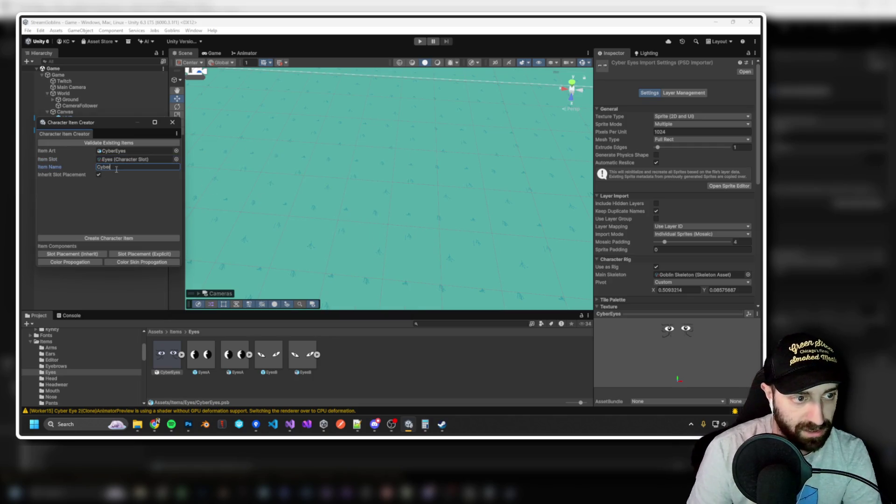
pyautogui.click(113, 239)
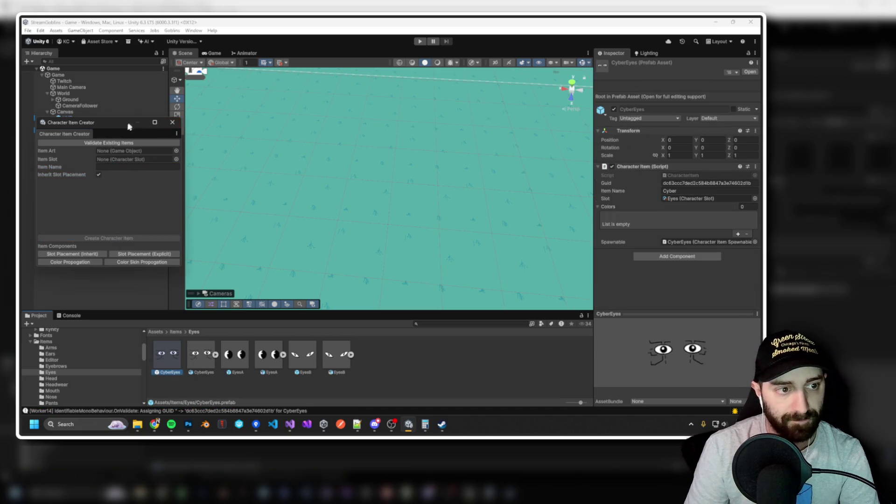
# In the CyberEyes prefab, give the second eye an explicit Slot Placement on LeftEye.
pyautogui.doubleClick(165, 362)
pyautogui.click(65, 84)
pyautogui.click(47, 84)
pyautogui.click(74, 95)
pyautogui.click(75, 96)
pyautogui.moveTo(346, 179); pyautogui.dragTo(372, 96)
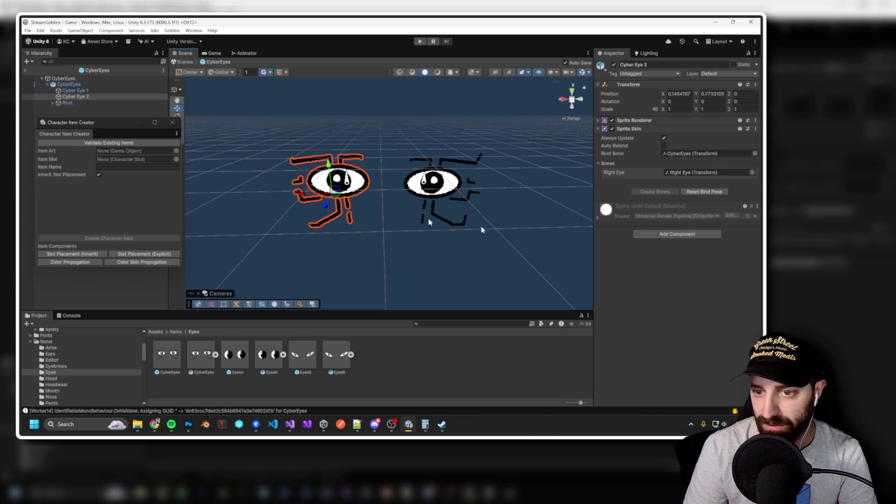
pyautogui.click(123, 256)
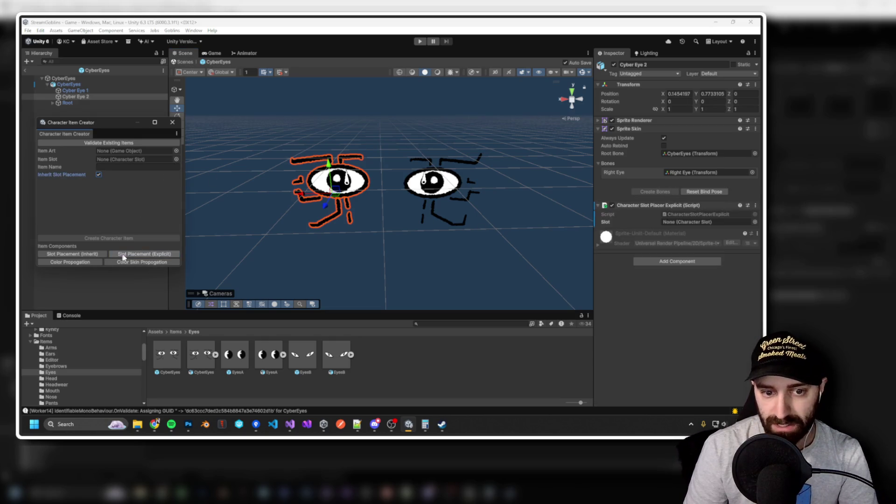
pyautogui.click(756, 222)
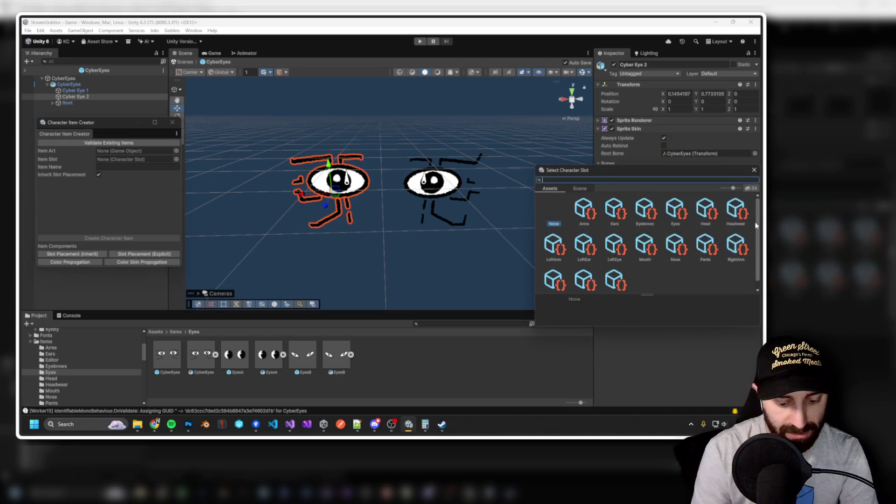
pyautogui.write('left')
pyautogui.doubleClick(641, 210)
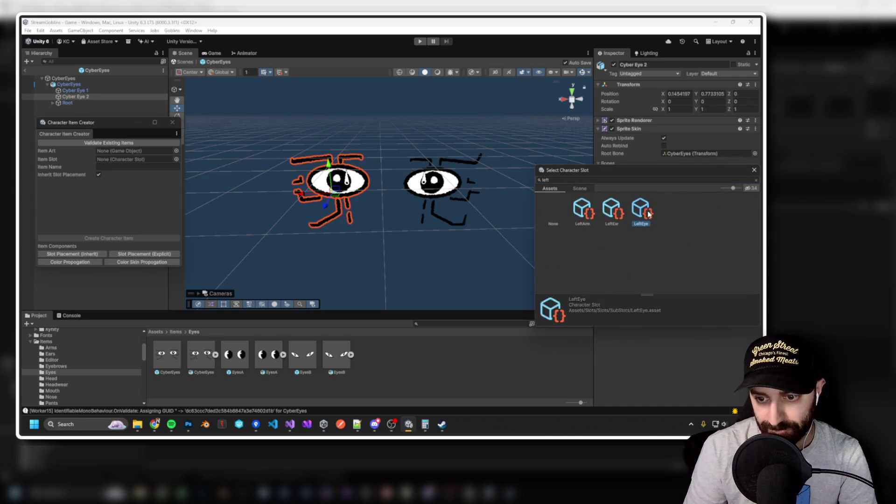
# Give the first cyber eye an explicit Slot Placement on RightEye and start Play mode.
pyautogui.click(74, 92)
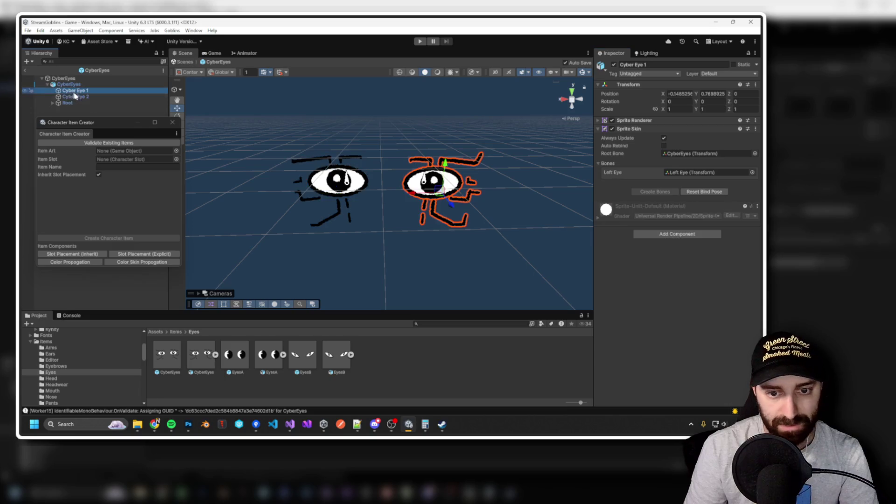
pyautogui.click(164, 254)
pyautogui.click(755, 222)
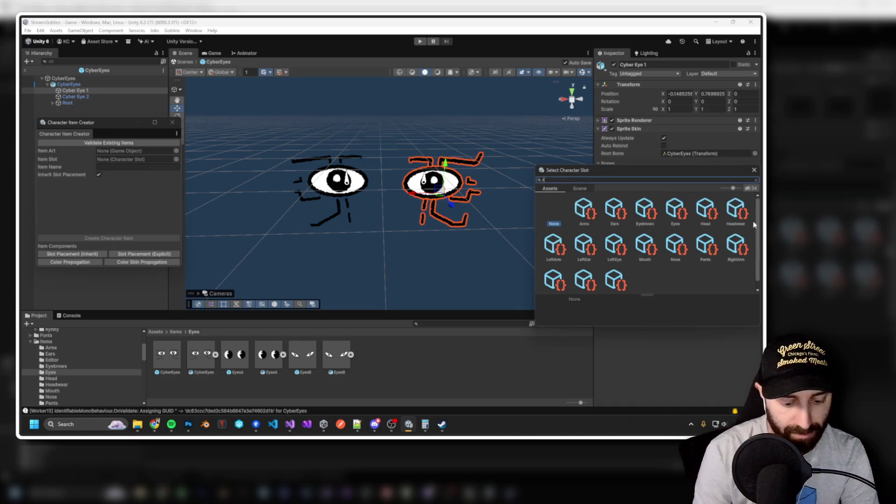
pyautogui.doubleClick(640, 210)
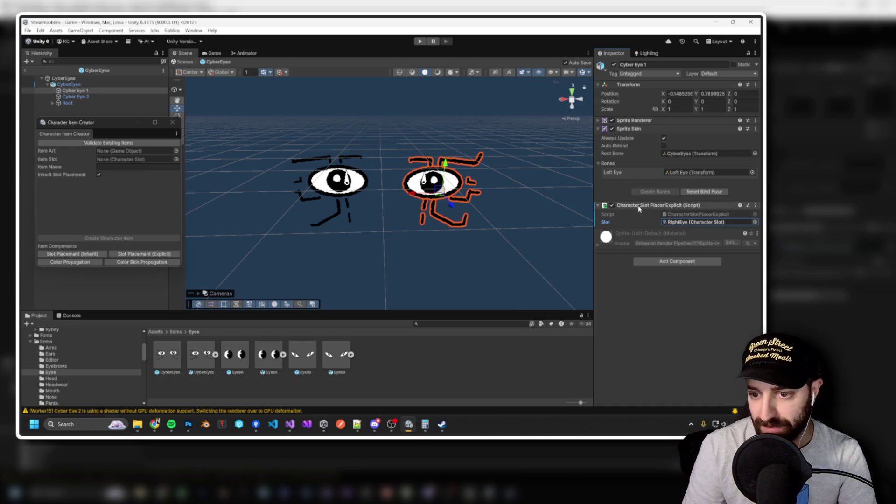
pyautogui.click(419, 41)
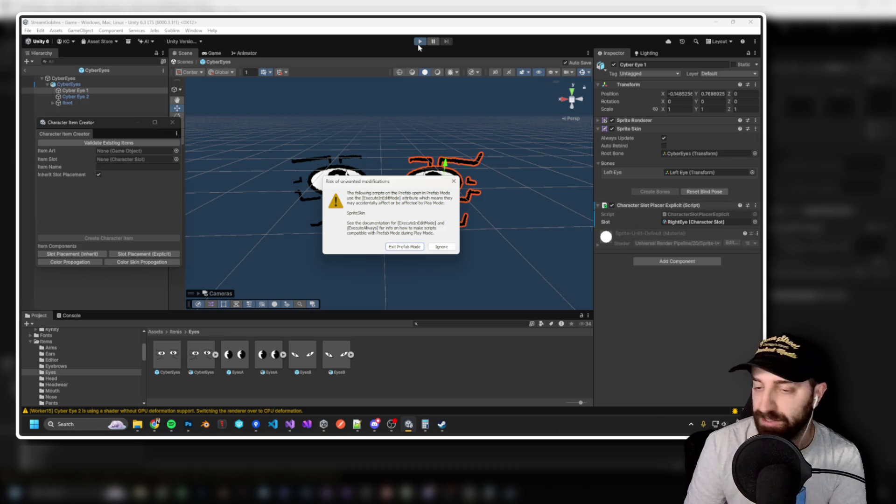
# Exit prefab mode and equip the Cyber eyes on a goblin in the running game.
pyautogui.click(401, 247)
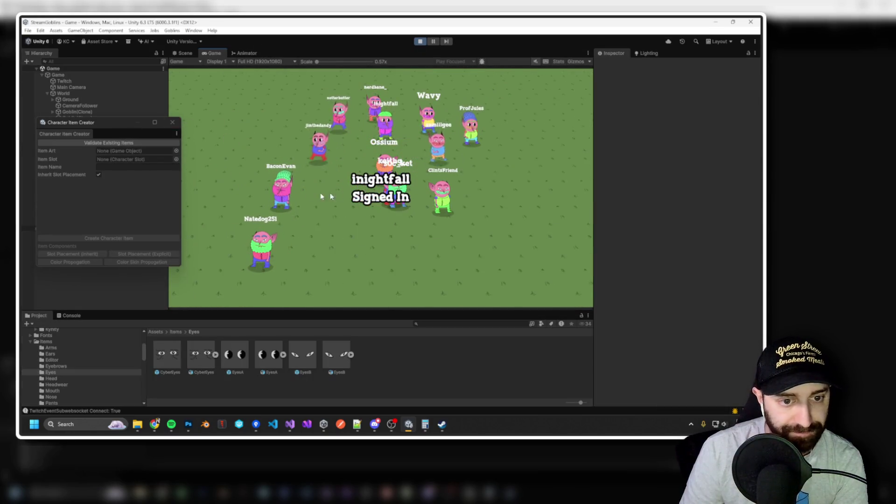
pyautogui.click(379, 148)
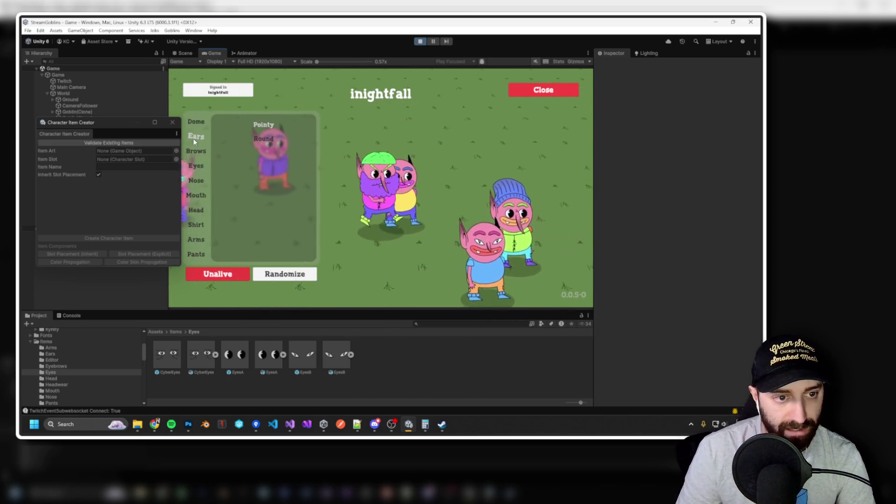
pyautogui.click(197, 167)
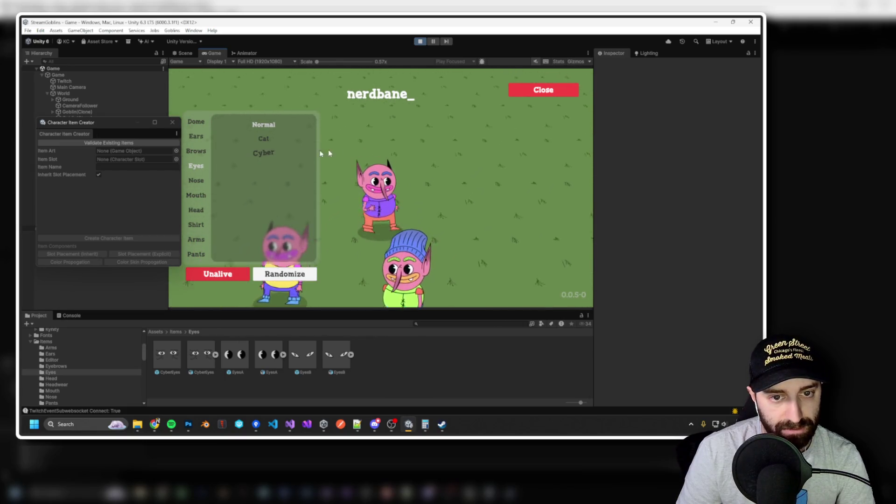
pyautogui.click(386, 159)
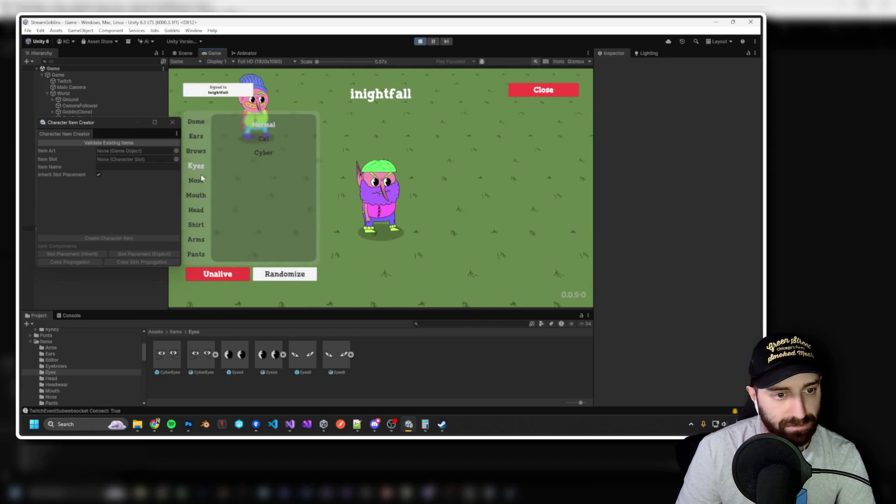
pyautogui.click(264, 154)
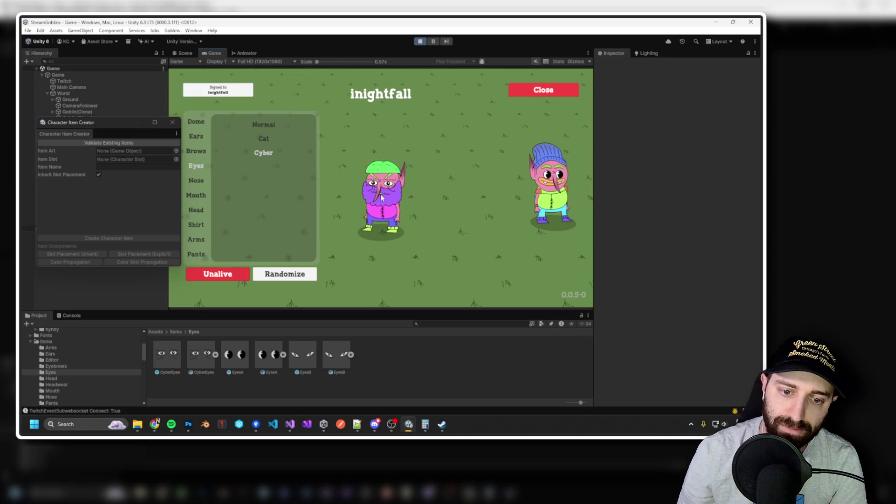
pyautogui.click(196, 180)
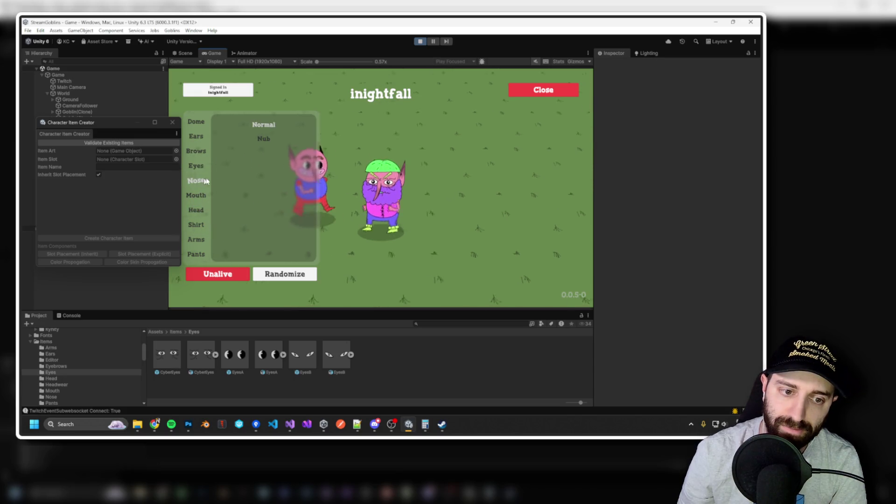
# Give the goblin the Normal nose, the purple Emo dome and the Normal mouth.
pyautogui.click(263, 126)
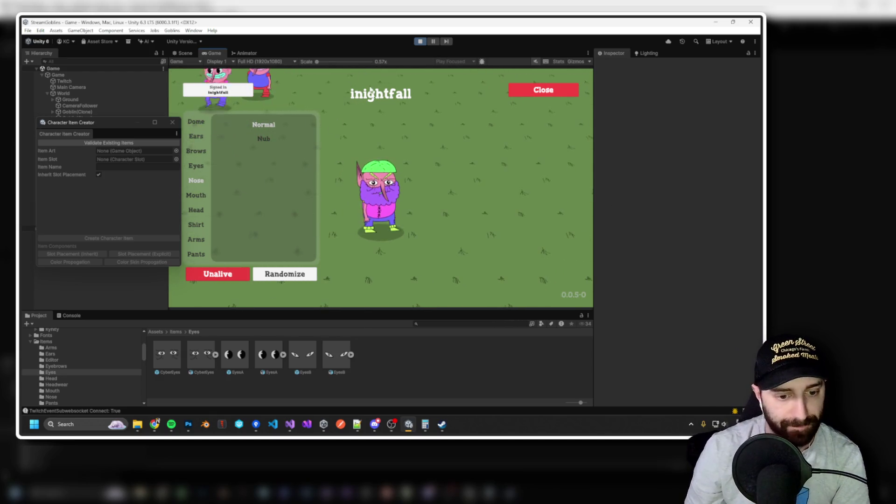
pyautogui.click(195, 199)
pyautogui.click(196, 121)
pyautogui.click(264, 153)
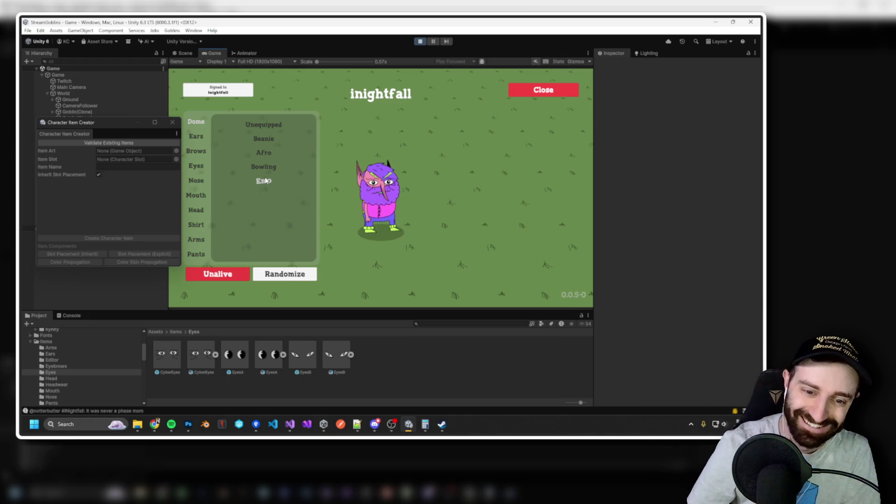
pyautogui.click(265, 126)
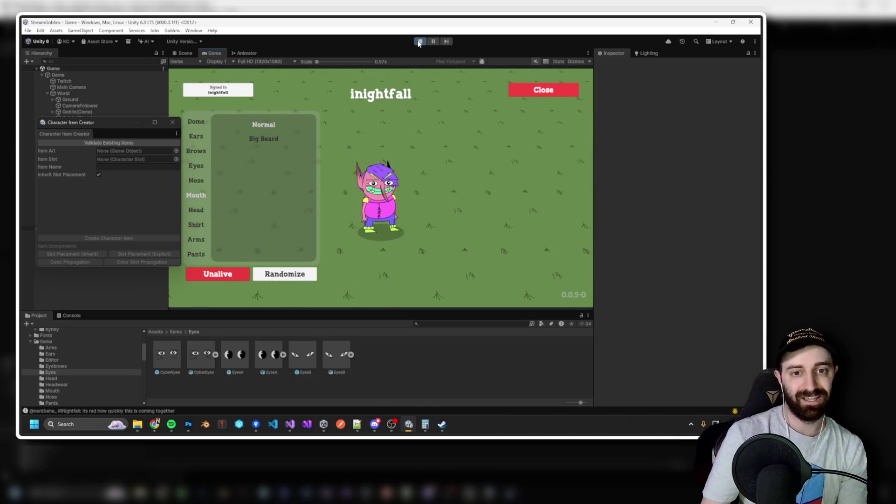
# Stop the game, import FemaleBody.psb into the Shirt folder and check it in Photoshop.
pyautogui.hotkey('ctrl', 'p')
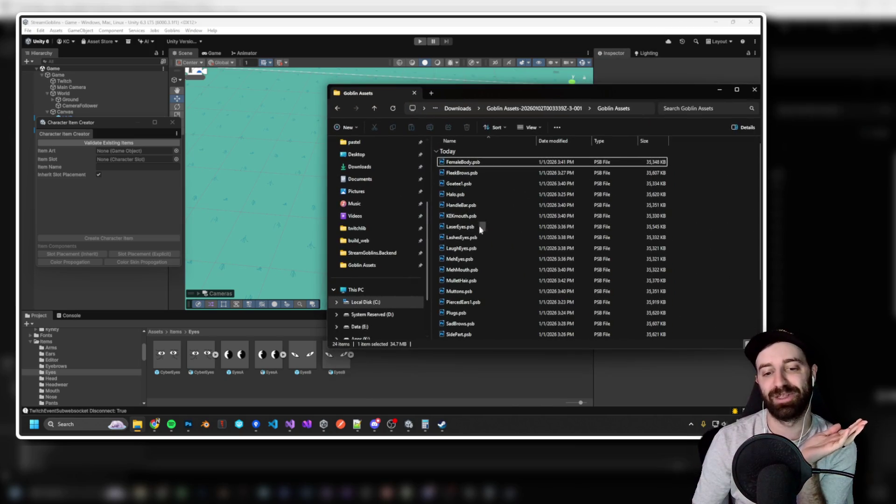
pyautogui.moveTo(507, 98); pyautogui.dragTo(761, 98)
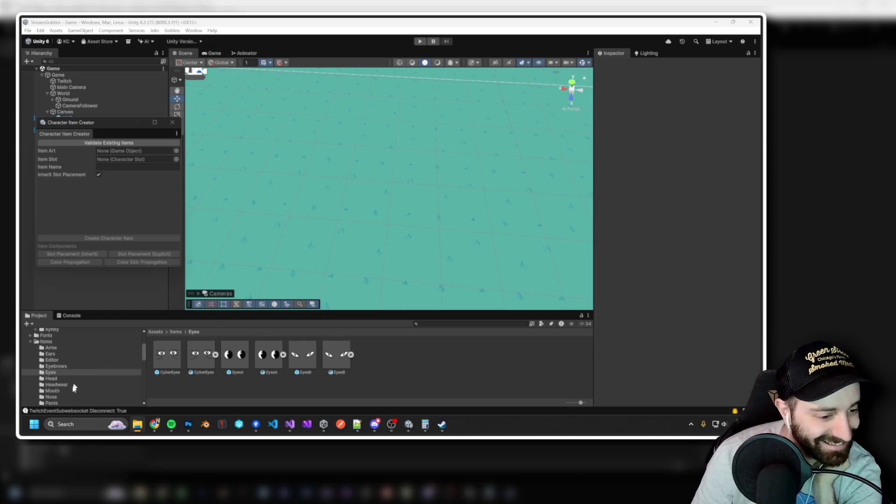
pyautogui.scroll(-2, 73, 383)
pyautogui.click(50, 386)
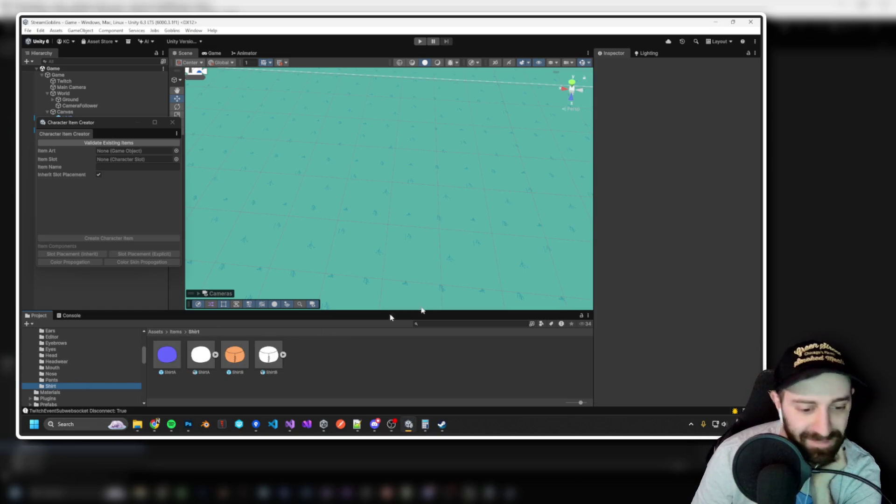
pyautogui.moveTo(339, 362); pyautogui.dragTo(325, 364)
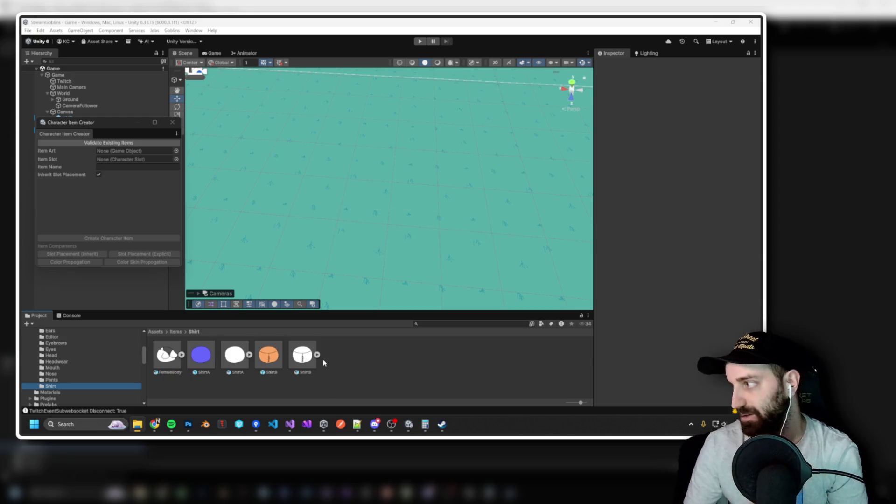
pyautogui.doubleClick(175, 366)
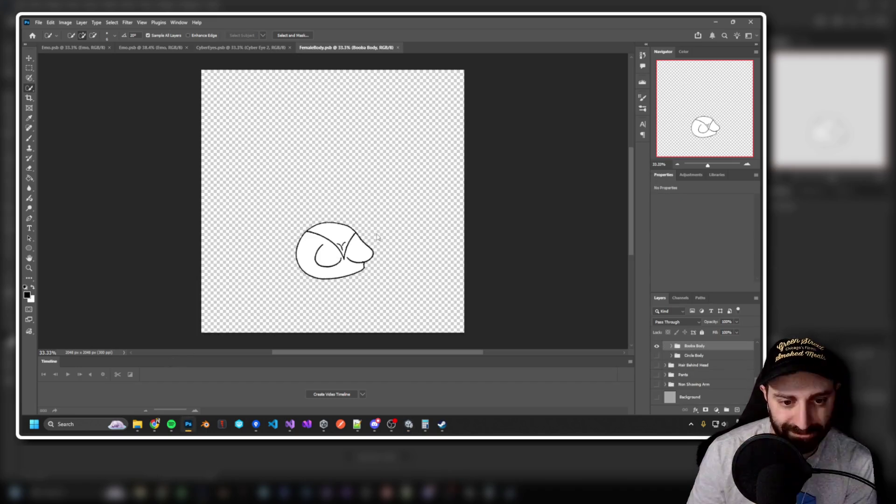
pyautogui.hotkey('alt', 'Tab')
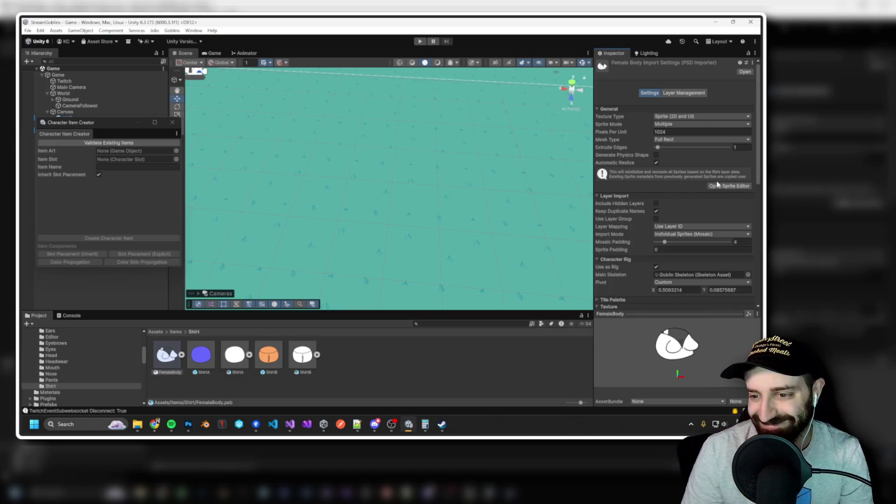
# Open FemaleBody in the Skinning Editor and generate mesh and weights for the neck part.
pyautogui.click(729, 185)
pyautogui.click(179, 50)
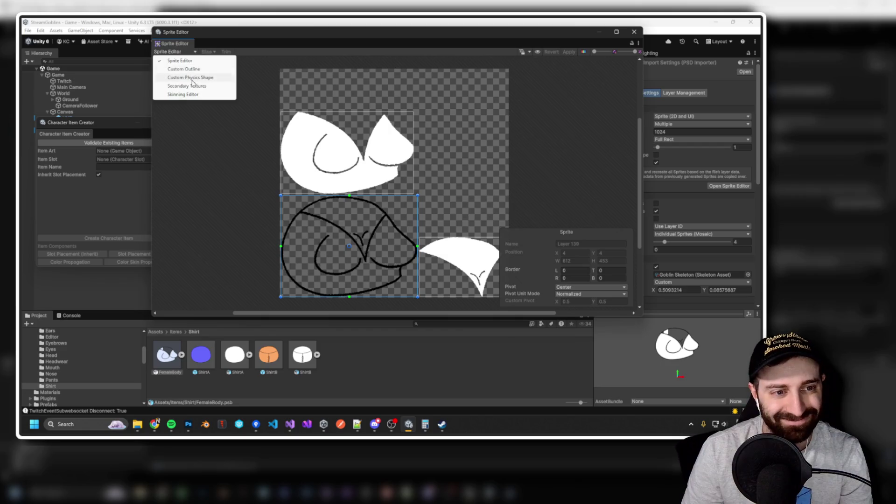
pyautogui.click(201, 96)
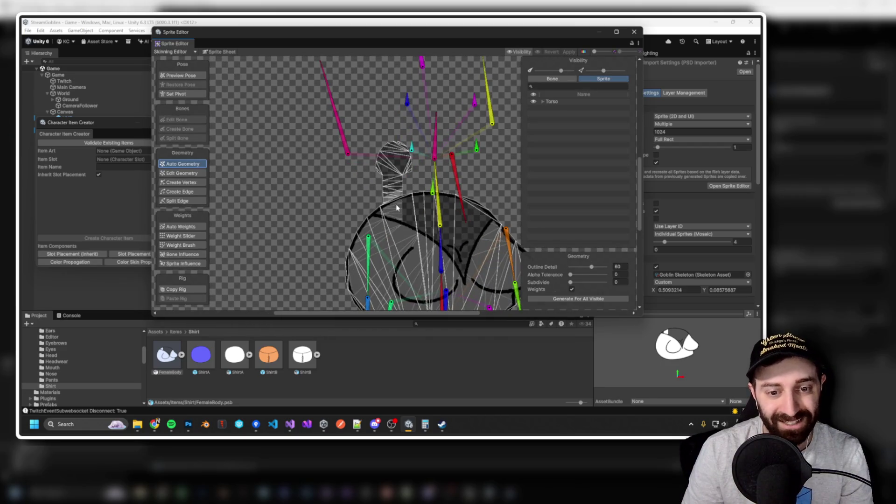
pyautogui.click(397, 186)
pyautogui.moveTo(422, 194); pyautogui.dragTo(383, 167)
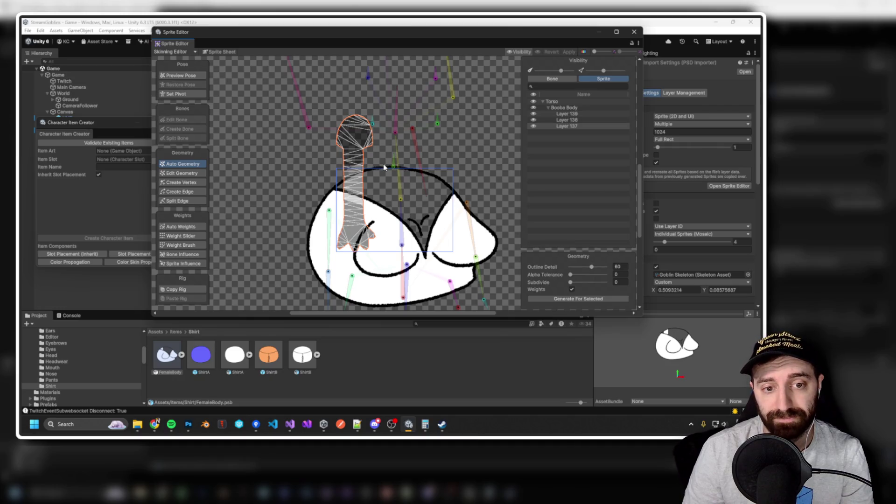
pyautogui.click(568, 298)
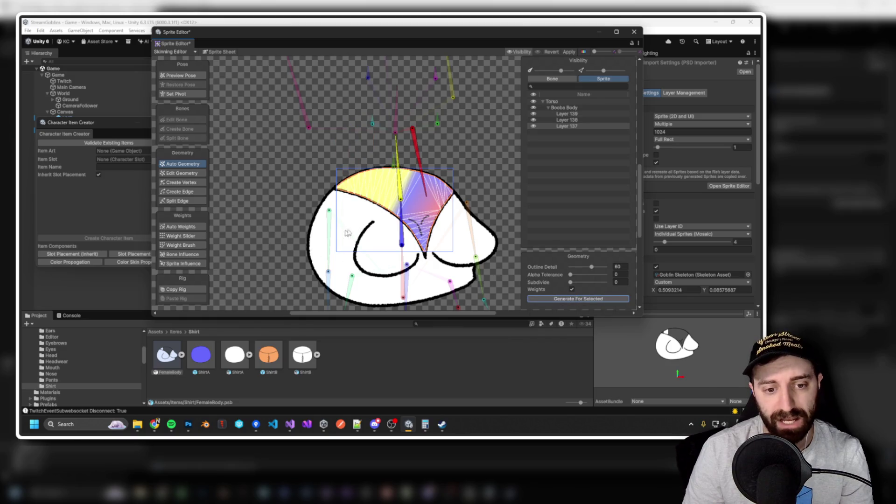
# Generate meshes and weights for Layers 139 and 138, then select Layer 137 and list the bones.
pyautogui.click(348, 234)
pyautogui.click(579, 298)
pyautogui.click(423, 258)
pyautogui.click(573, 299)
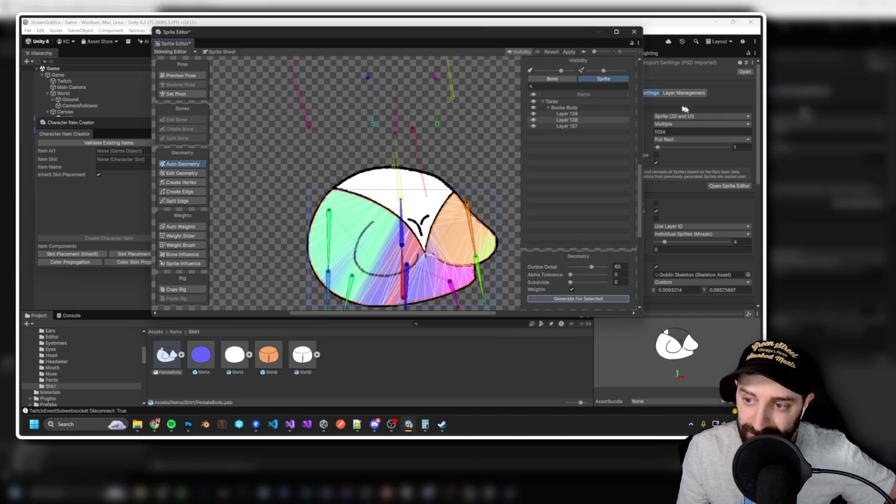
pyautogui.click(374, 191)
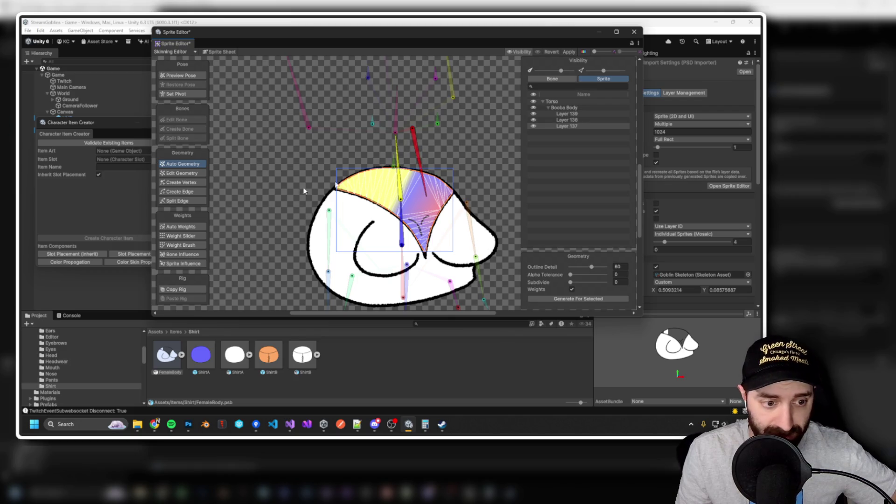
pyautogui.click(552, 79)
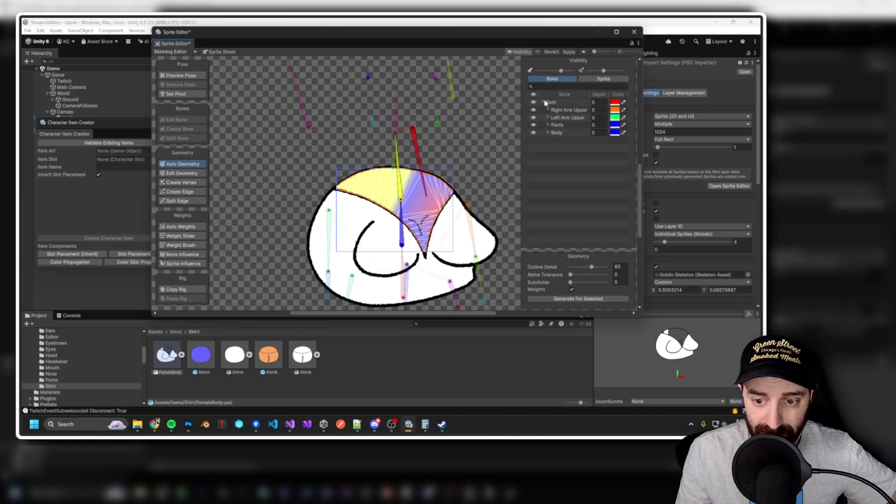
# In Sprite Influence, remove Layers 137–139 from the Nose, Mouth and right arm bones.
pyautogui.click(184, 264)
pyautogui.click(416, 139)
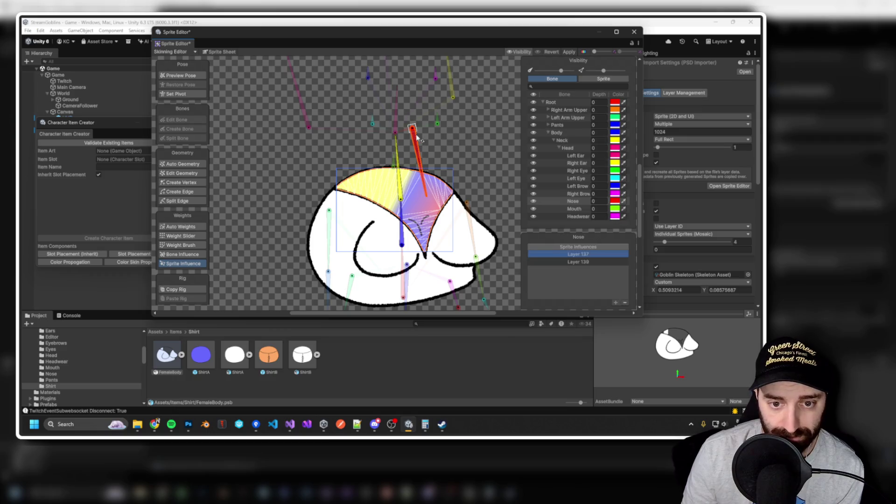
pyautogui.click(625, 303)
pyautogui.click(625, 303)
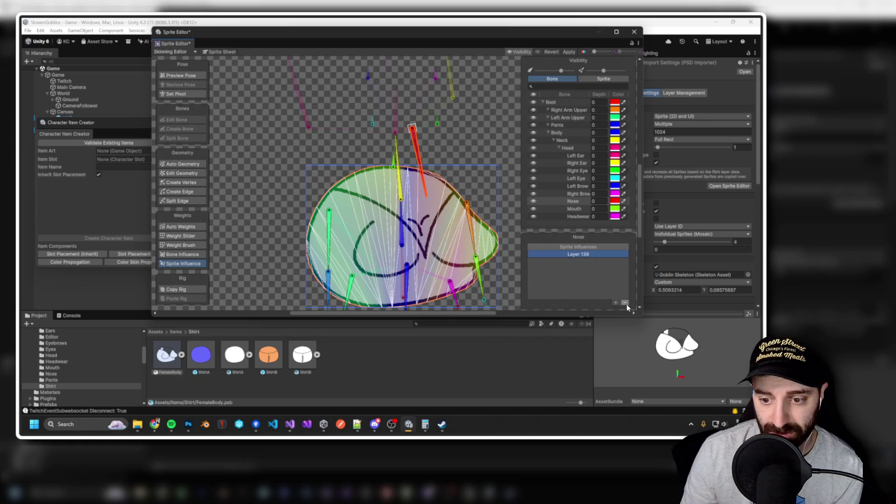
pyautogui.click(394, 163)
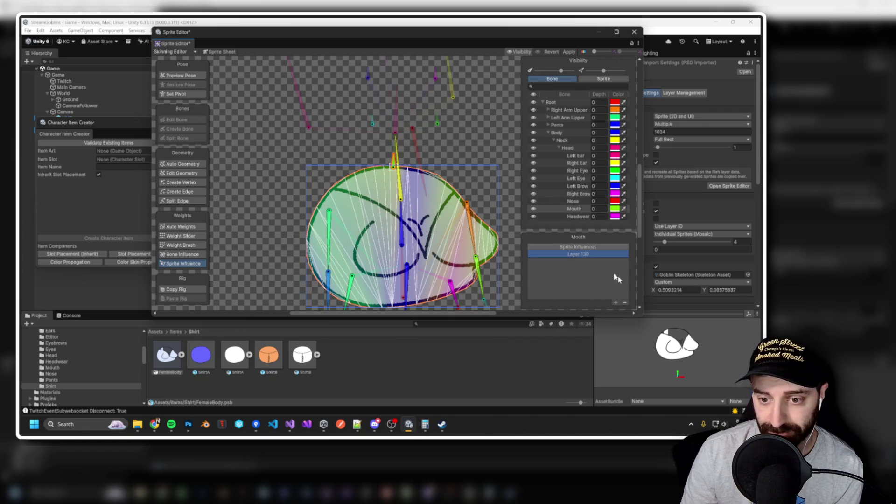
pyautogui.click(625, 302)
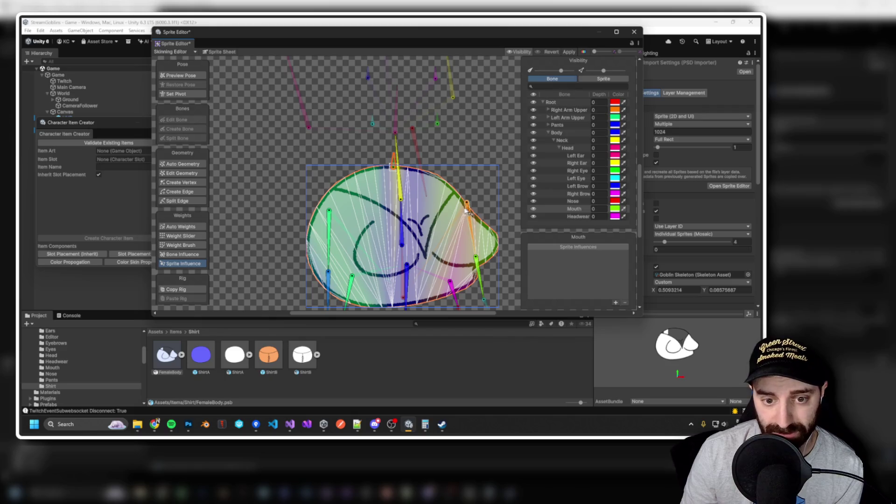
pyautogui.click(467, 204)
pyautogui.click(626, 303)
pyautogui.click(625, 303)
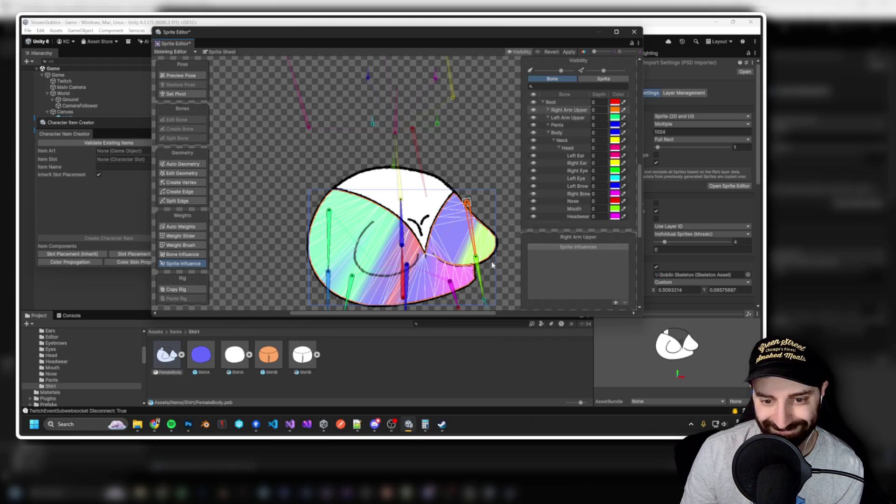
pyautogui.click(481, 268)
pyautogui.click(624, 304)
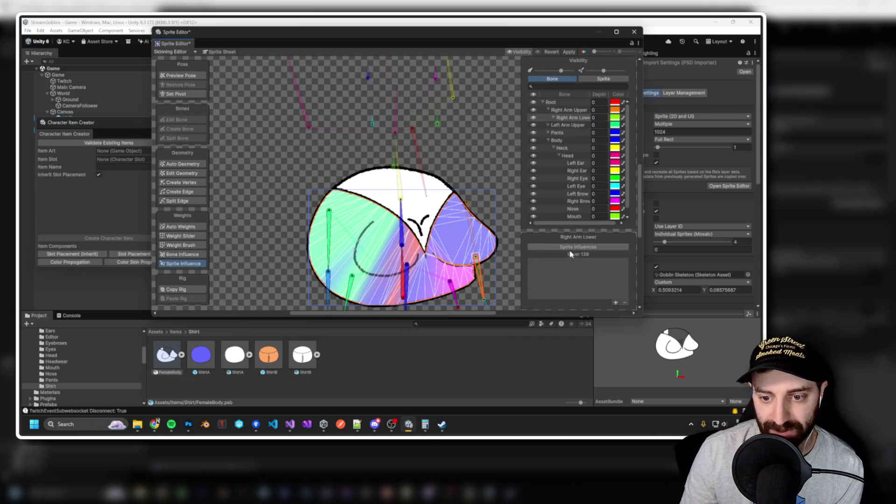
pyautogui.click(625, 303)
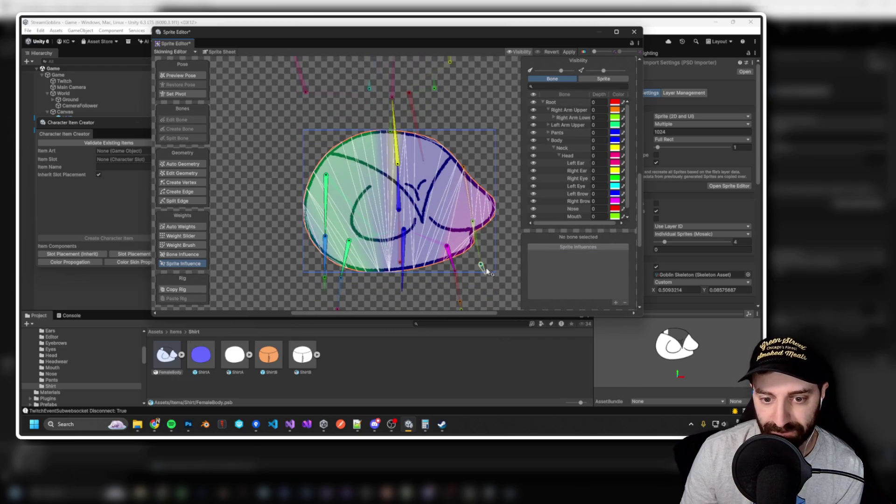
# Remove Layers 138 and 139 from the Pants, Left Leg Upper, left arm and Root bones.
pyautogui.scroll(2, 456, 262)
pyautogui.click(456, 262)
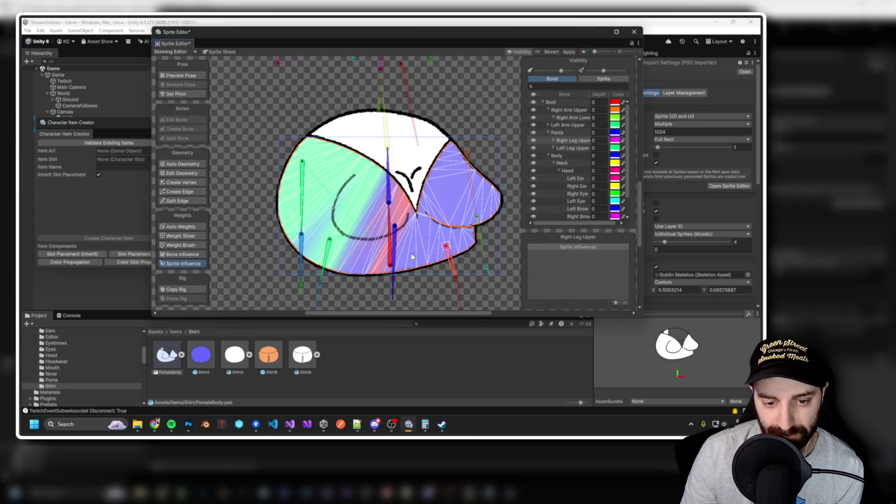
pyautogui.click(401, 228)
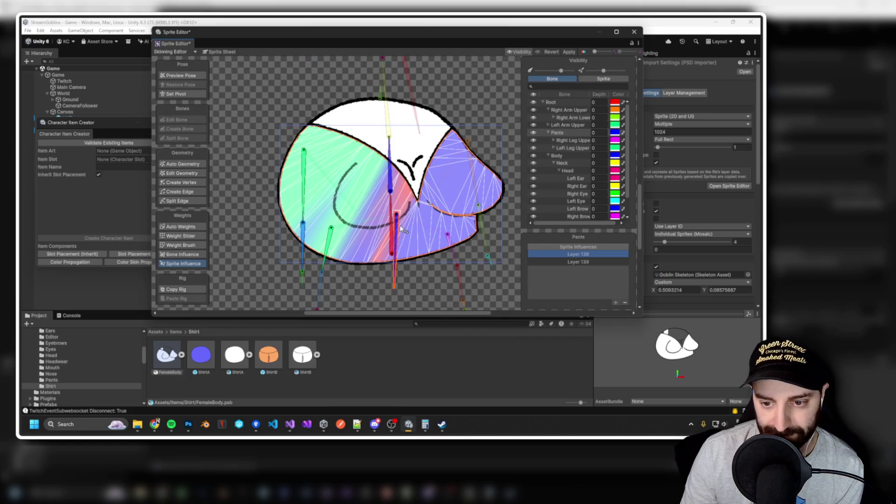
pyautogui.click(625, 303)
pyautogui.click(624, 303)
pyautogui.click(342, 236)
pyautogui.click(624, 302)
pyautogui.click(624, 302)
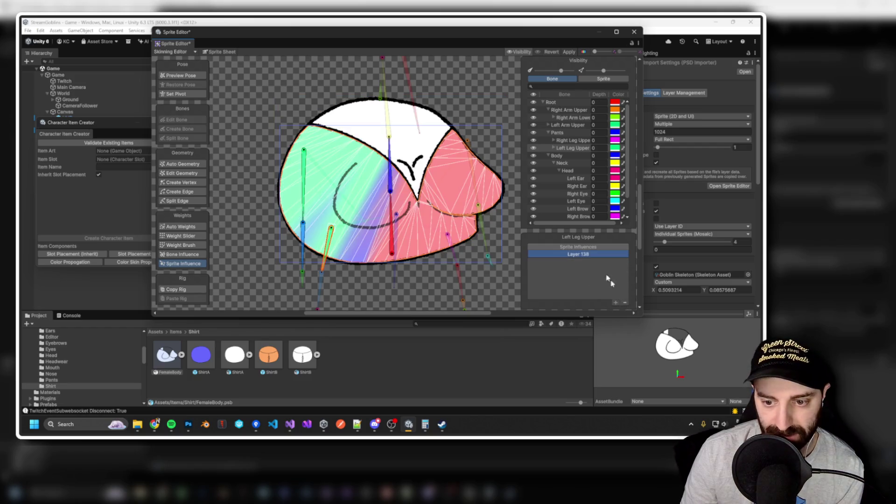
pyautogui.click(308, 239)
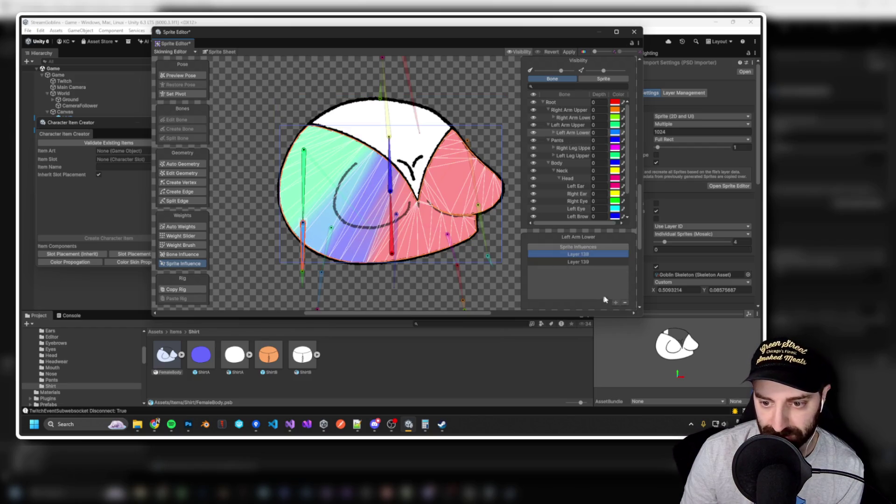
pyautogui.click(624, 303)
pyautogui.click(625, 302)
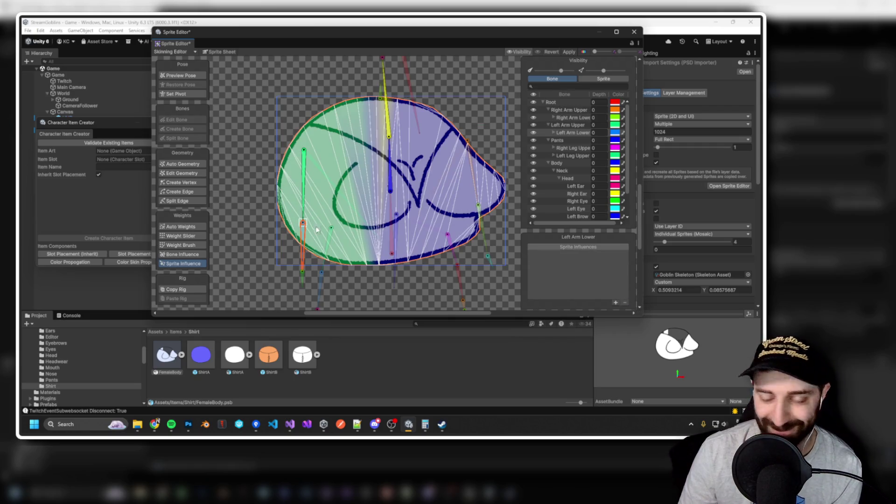
pyautogui.click(303, 186)
pyautogui.click(624, 303)
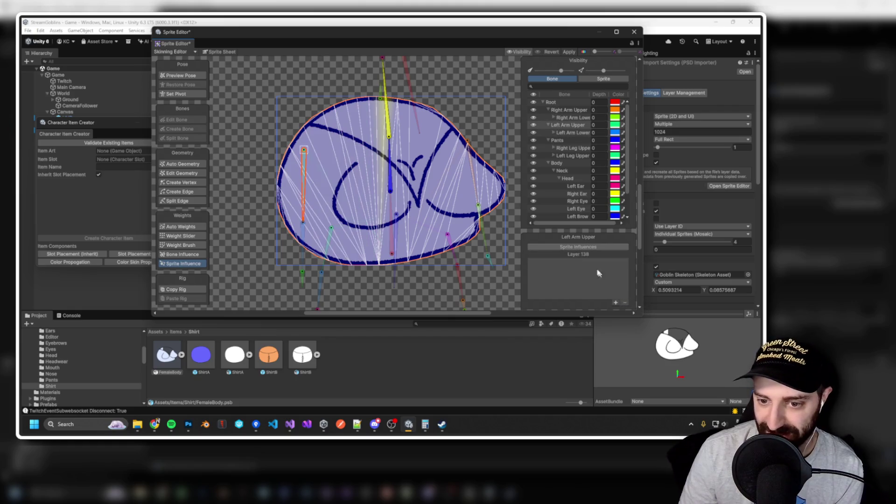
pyautogui.click(584, 255)
pyautogui.click(624, 303)
pyautogui.click(394, 239)
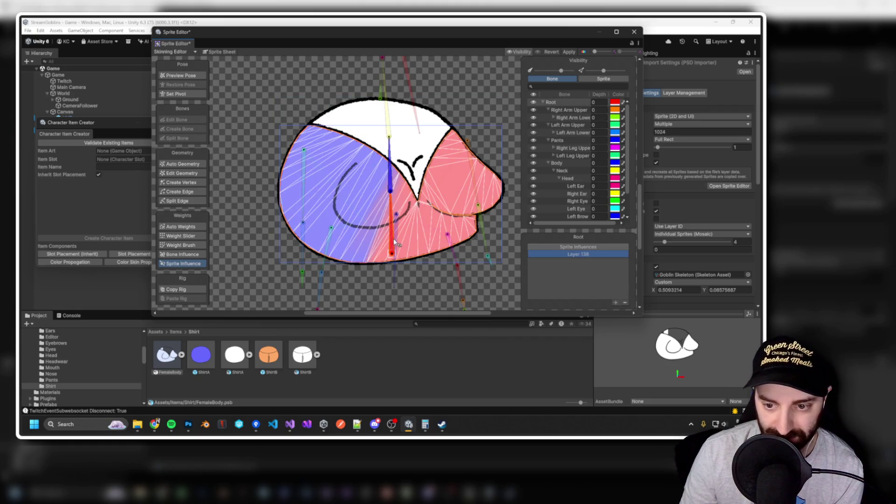
pyautogui.click(624, 303)
# Check the Body bone's influences, then remove Layers 139 and 137 from the Neck bone.
pyautogui.click(391, 177)
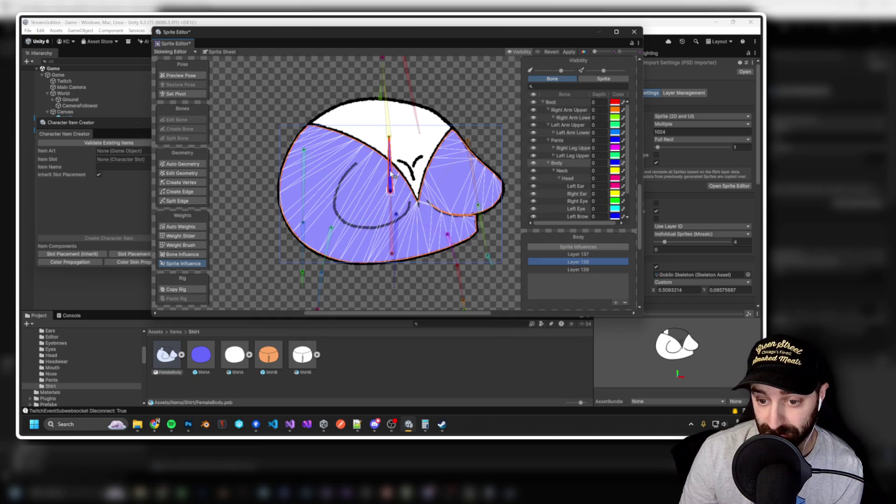
pyautogui.scroll(-5, 502, 224)
pyautogui.moveTo(505, 231)
pyautogui.mouseDown()
pyautogui.moveTo(474, 216)
pyautogui.moveTo(444, 225)
pyautogui.mouseUp()
pyautogui.scroll(2, 432, 205)
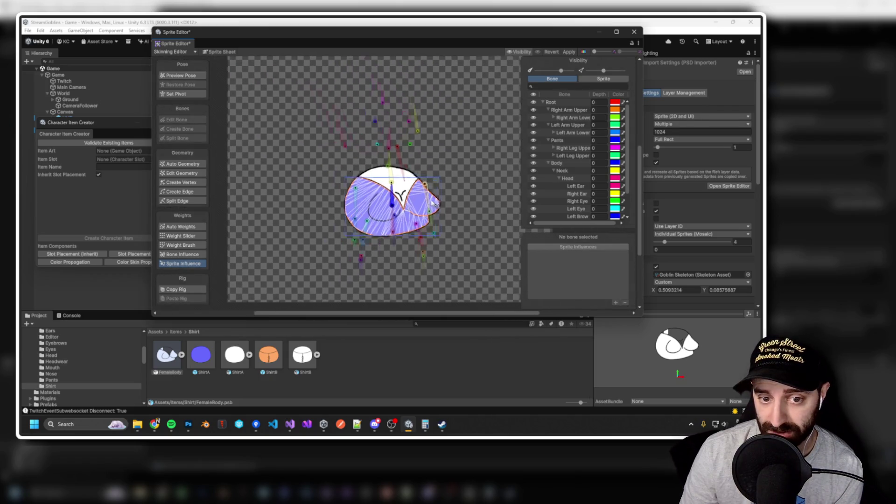
pyautogui.click(407, 191)
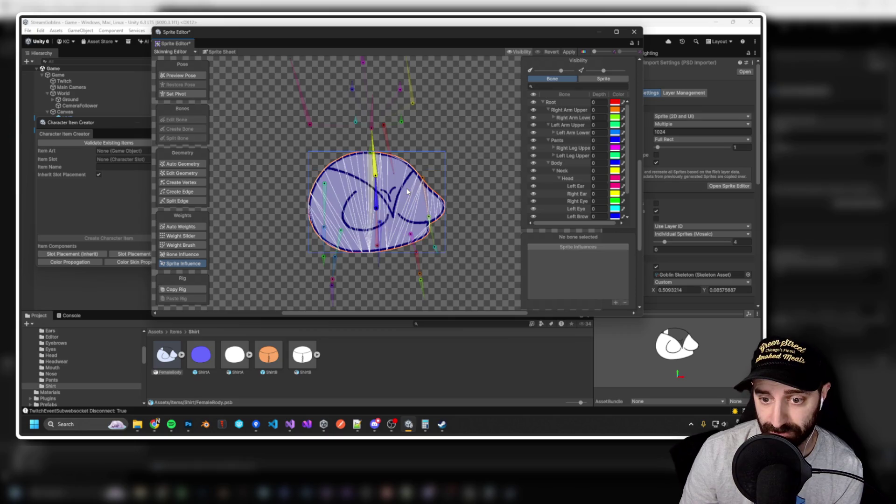
pyautogui.click(407, 192)
pyautogui.click(407, 191)
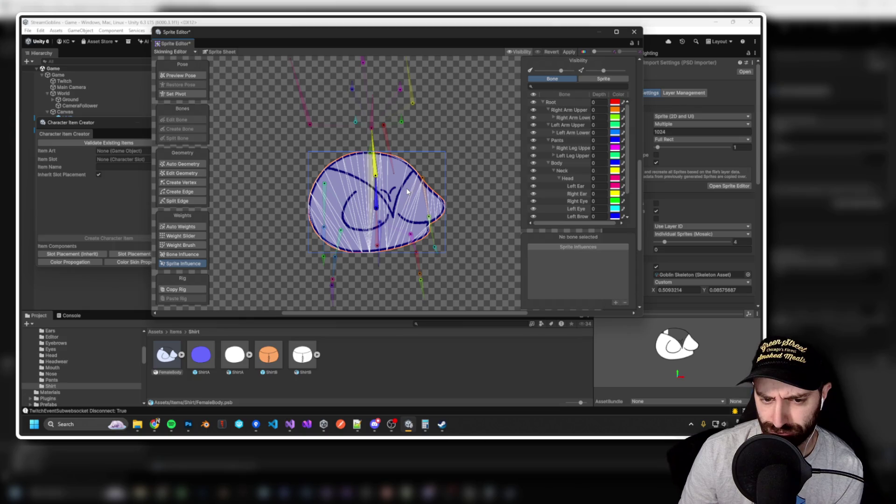
pyautogui.scroll(2, 391, 196)
pyautogui.click(368, 205)
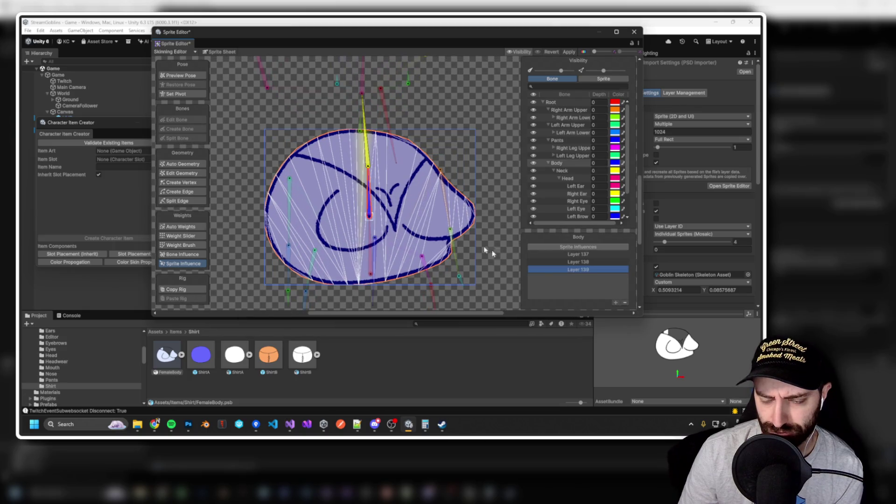
pyautogui.click(368, 163)
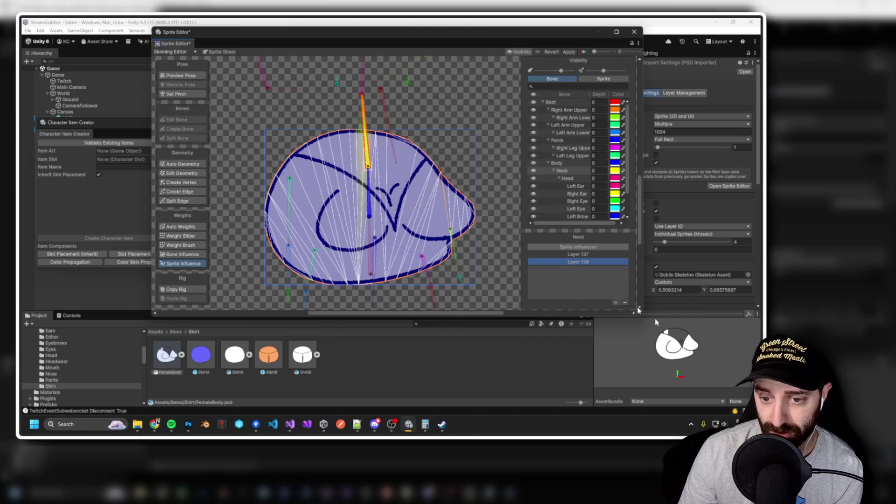
pyautogui.click(625, 302)
pyautogui.click(625, 303)
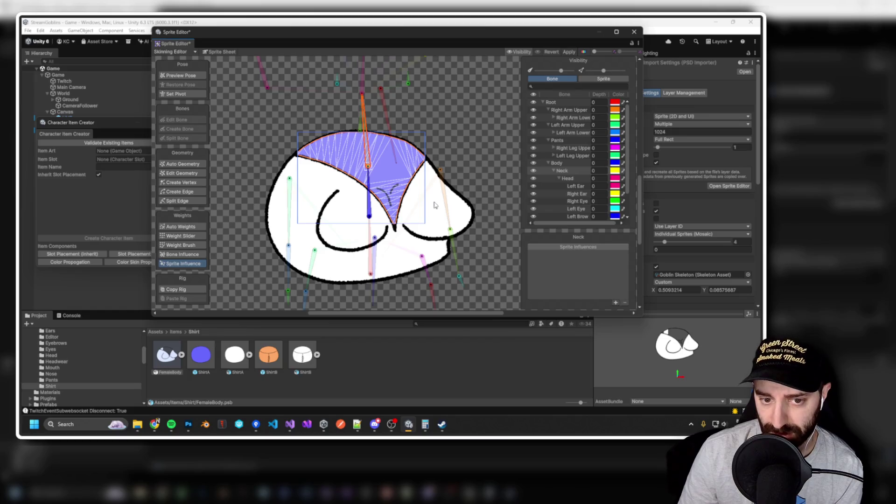
# Review the Body bone and shirt sprites, then apply the skinning changes and close the Sprite Editor.
pyautogui.click(396, 176)
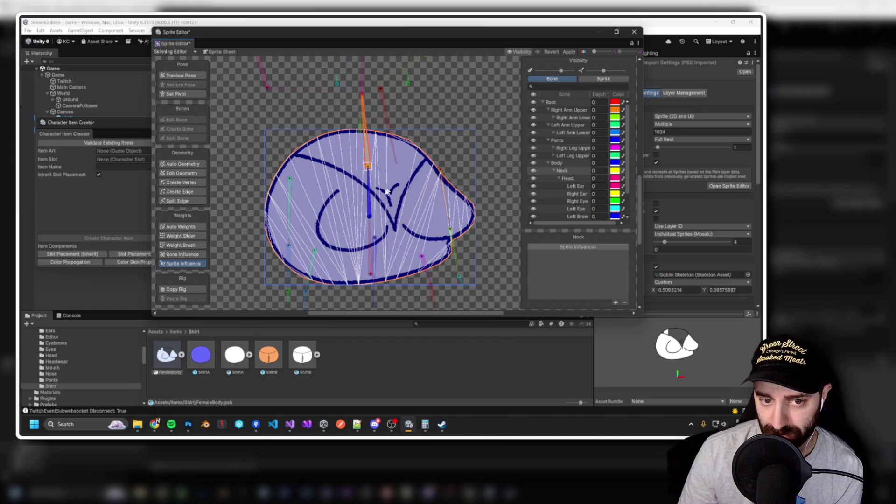
pyautogui.click(370, 198)
pyautogui.click(407, 206)
pyautogui.click(407, 206)
pyautogui.click(401, 188)
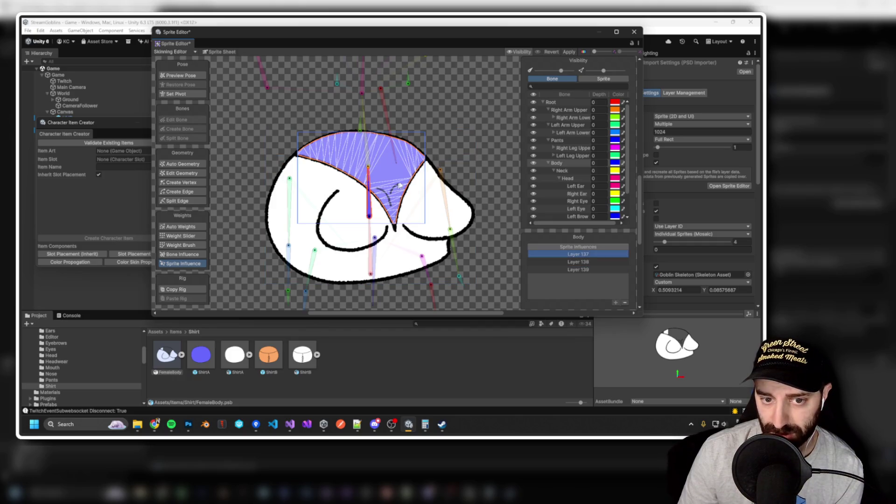
pyautogui.click(430, 169)
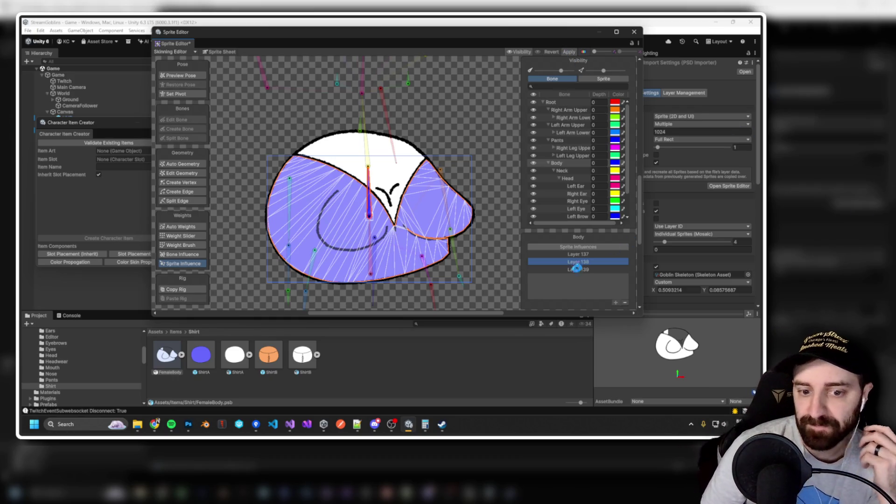
pyautogui.hotkey('ctrl', 's')
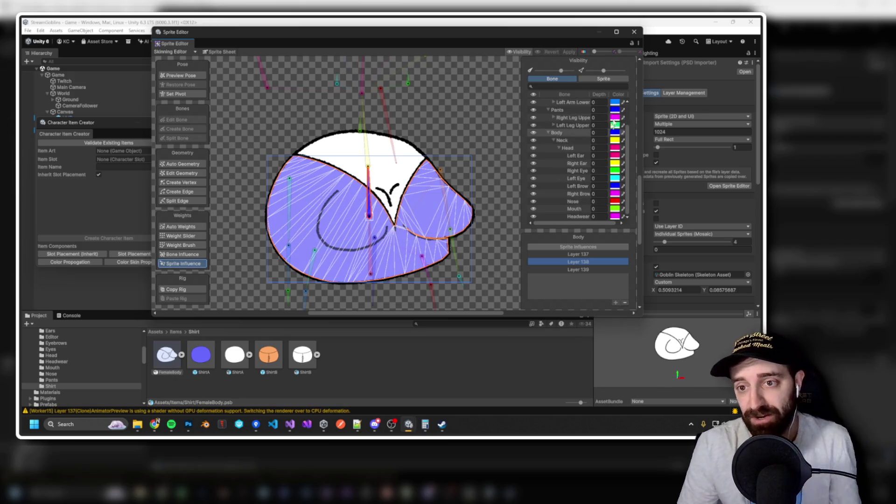
pyautogui.click(640, 32)
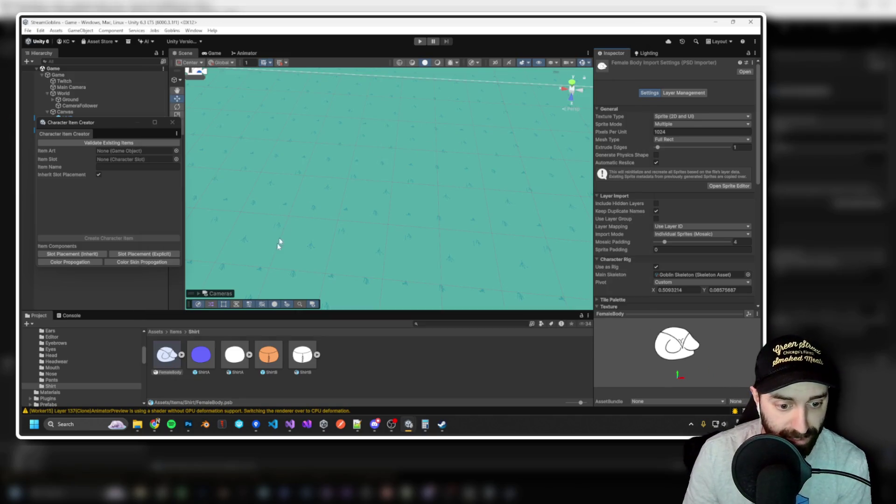
# Assign FemaleBody as the new item's art and set its Item Slot to Shirt.
pyautogui.moveTo(167, 355)
pyautogui.mouseDown()
pyautogui.moveTo(146, 169)
pyautogui.moveTo(132, 151)
pyautogui.mouseUp()
pyautogui.click(126, 167)
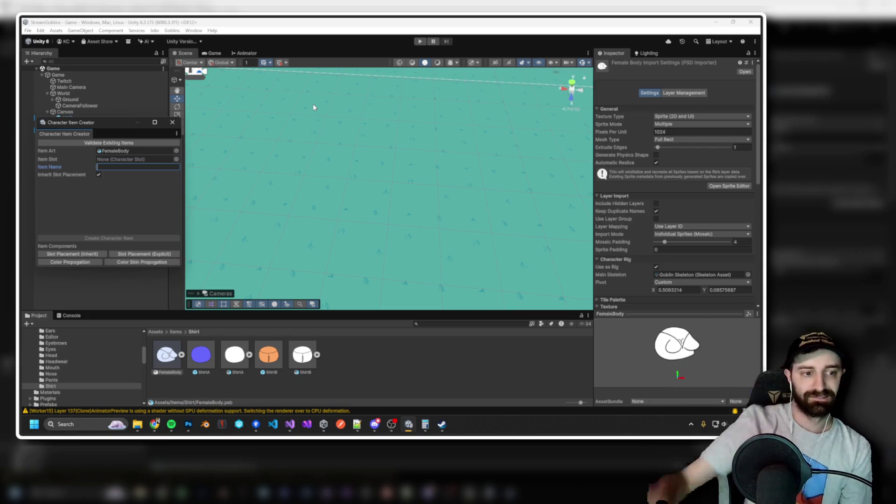
pyautogui.click(176, 159)
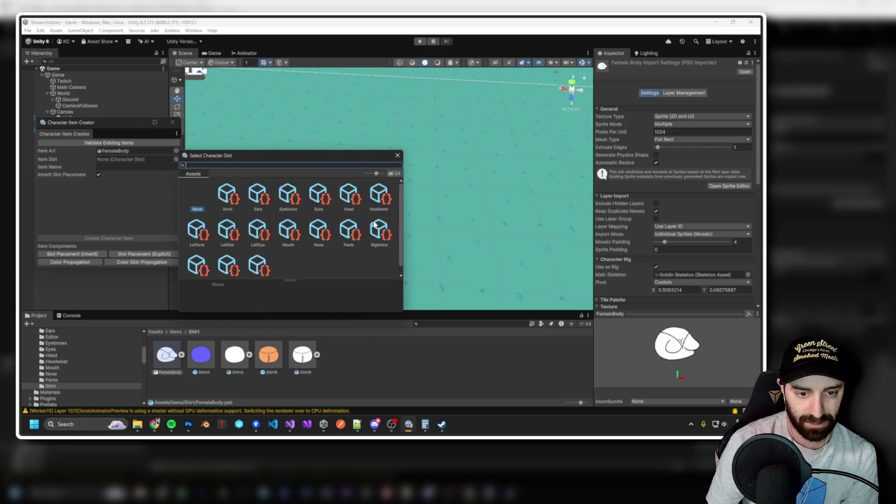
pyautogui.scroll(-1, 242, 238)
pyautogui.doubleClick(196, 259)
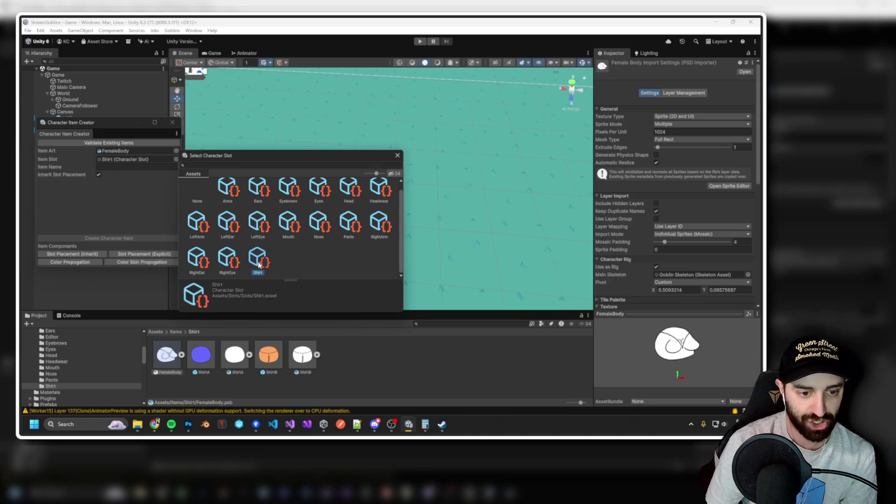
# Name the item 'awooga' and create the character item prefab.
pyautogui.click(158, 167)
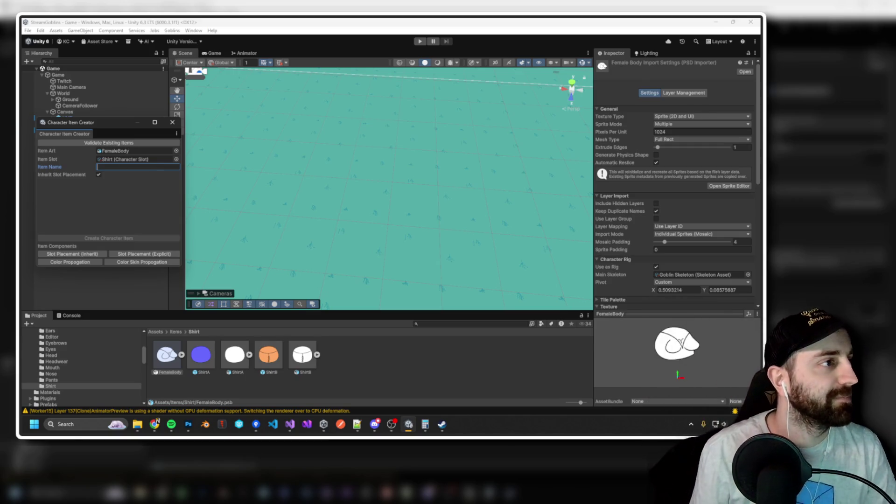
pyautogui.hotkey('alt', 'Tab')
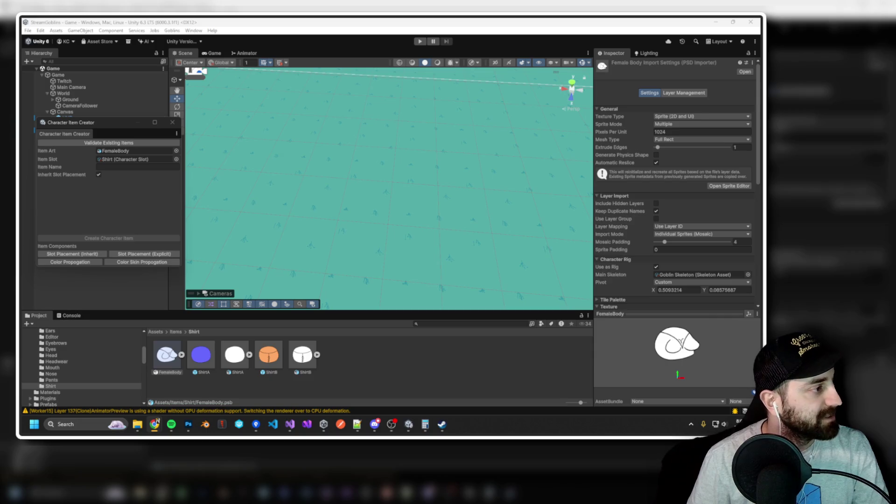
pyautogui.click(130, 167)
pyautogui.write('awooga')
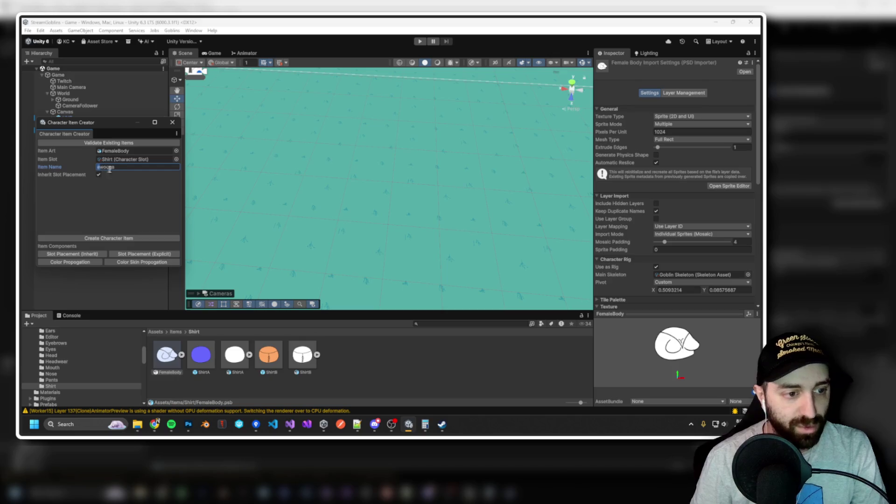
pyautogui.click(133, 239)
pyautogui.moveTo(156, 120); pyautogui.dragTo(163, 156)
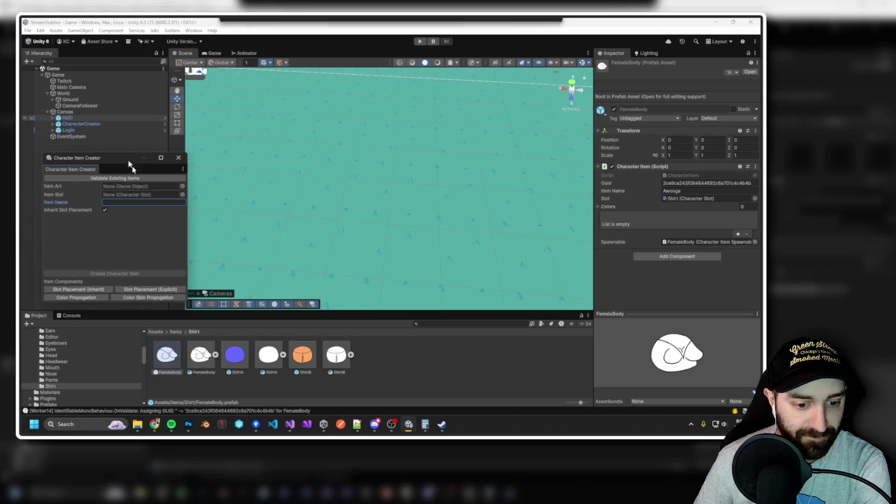
# Open the FemaleBody prefab and toggle Layer 139's visibility to identify its shirt part.
pyautogui.doubleClick(173, 363)
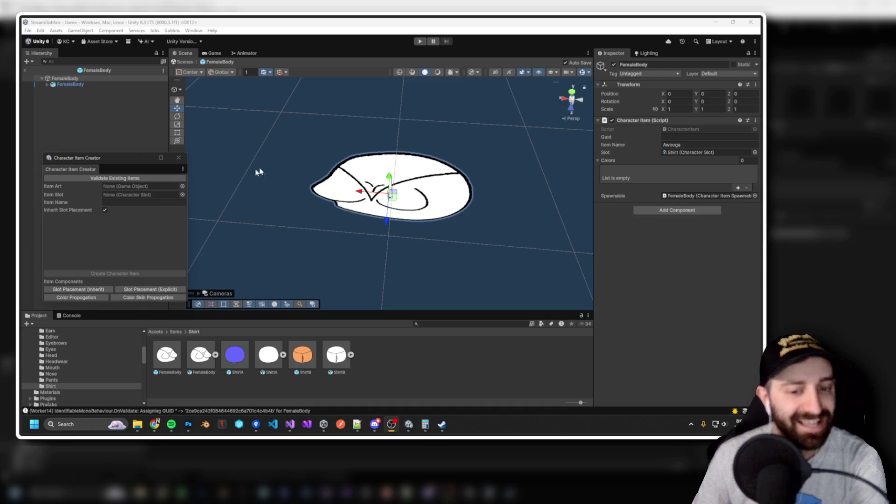
pyautogui.moveTo(307, 165); pyautogui.dragTo(276, 145)
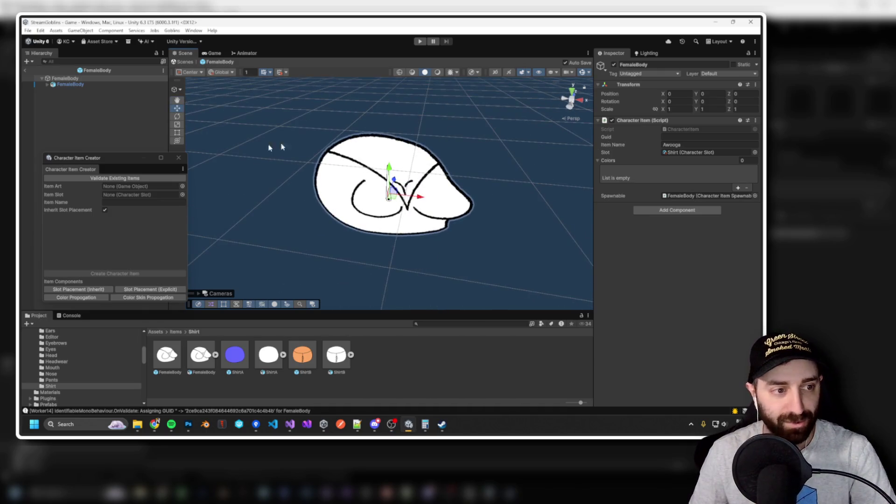
pyautogui.click(70, 84)
pyautogui.click(47, 84)
pyautogui.click(68, 91)
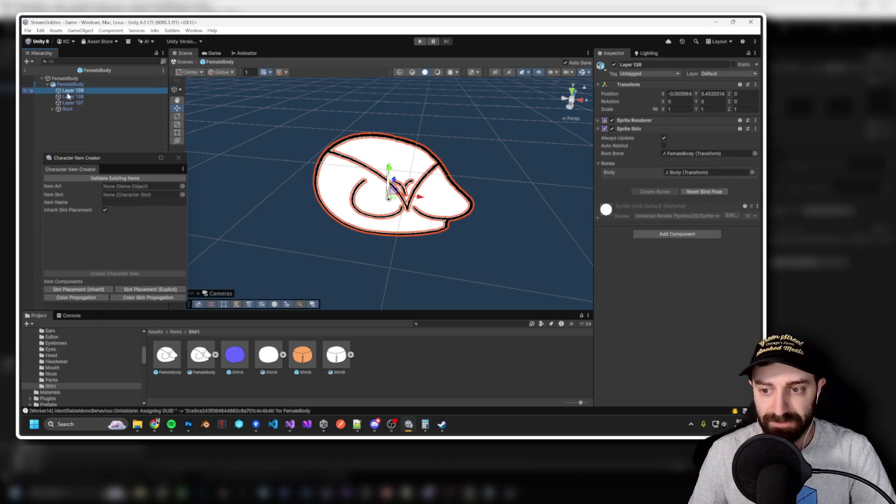
pyautogui.click(611, 120)
pyautogui.click(612, 120)
# Add Color Propagation to Layer 138 and Skin Color Propagation to Layer 137.
pyautogui.click(73, 97)
pyautogui.click(612, 121)
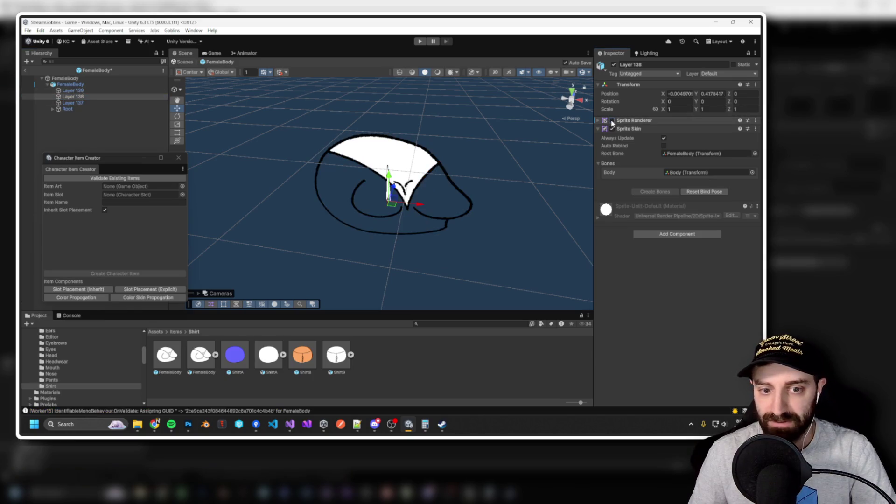
pyautogui.click(611, 121)
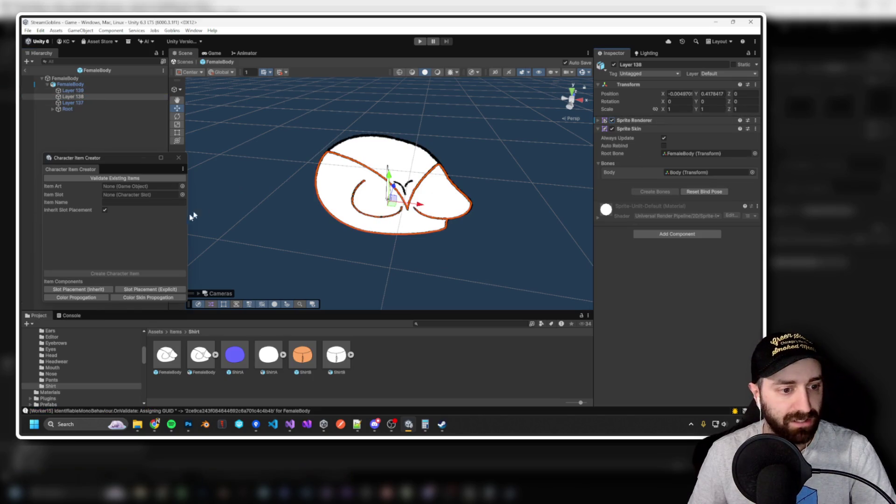
pyautogui.click(76, 297)
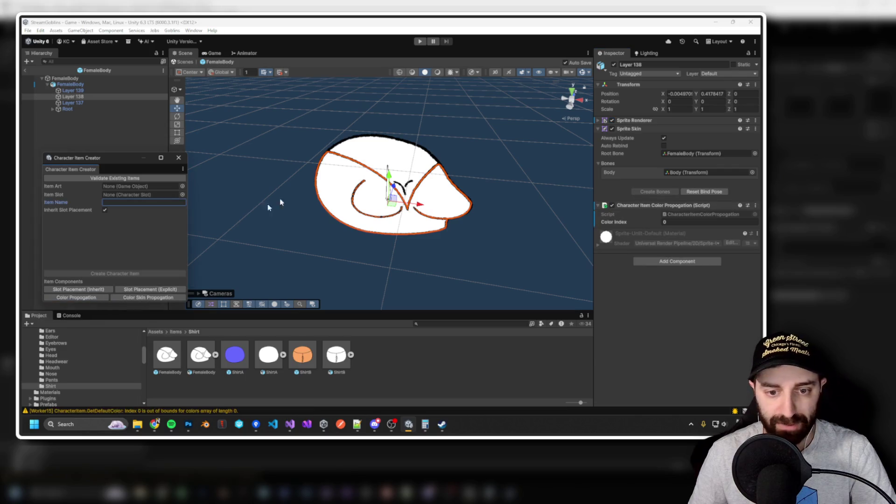
pyautogui.click(72, 103)
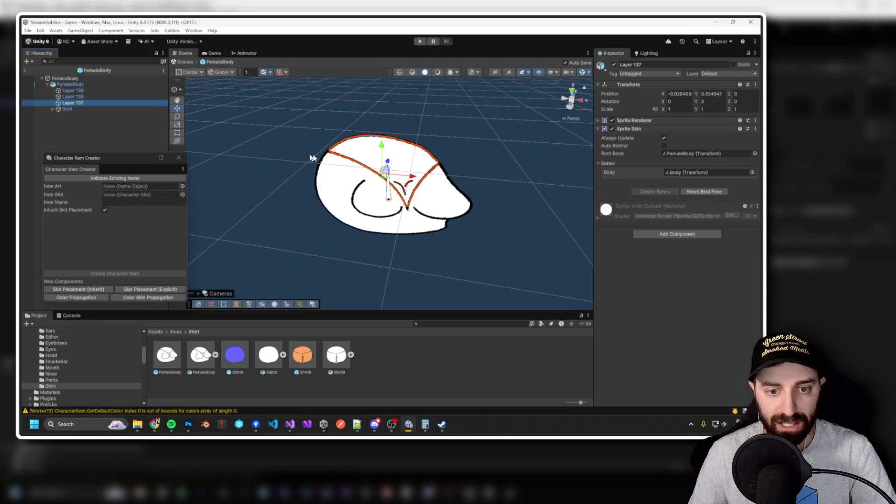
pyautogui.click(148, 297)
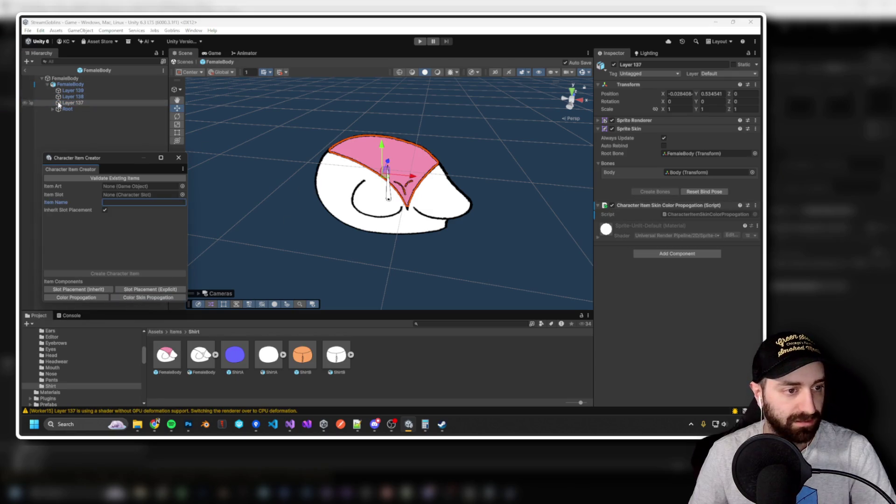
# Give the FemaleBody root one white entry in its Colors list and exit Prefab Mode.
pyautogui.click(65, 78)
pyautogui.click(744, 161)
pyautogui.write('1')
pyautogui.press('Return')
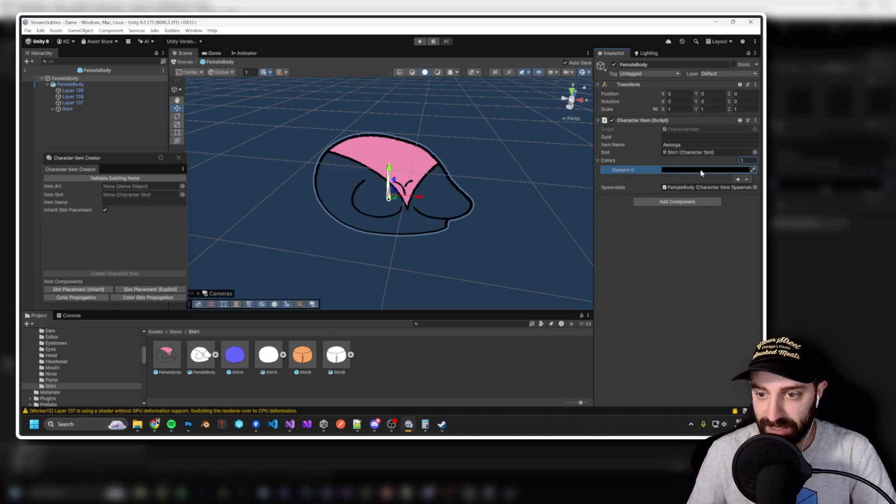
pyautogui.click(701, 173)
pyautogui.moveTo(717, 310)
pyautogui.mouseDown()
pyautogui.moveTo(691, 309)
pyautogui.moveTo(732, 309)
pyautogui.mouseUp()
pyautogui.click(750, 163)
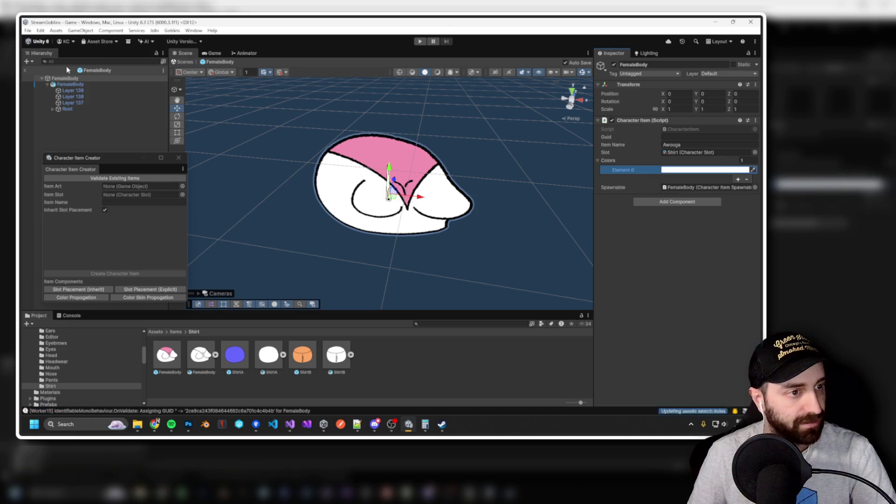
pyautogui.click(24, 70)
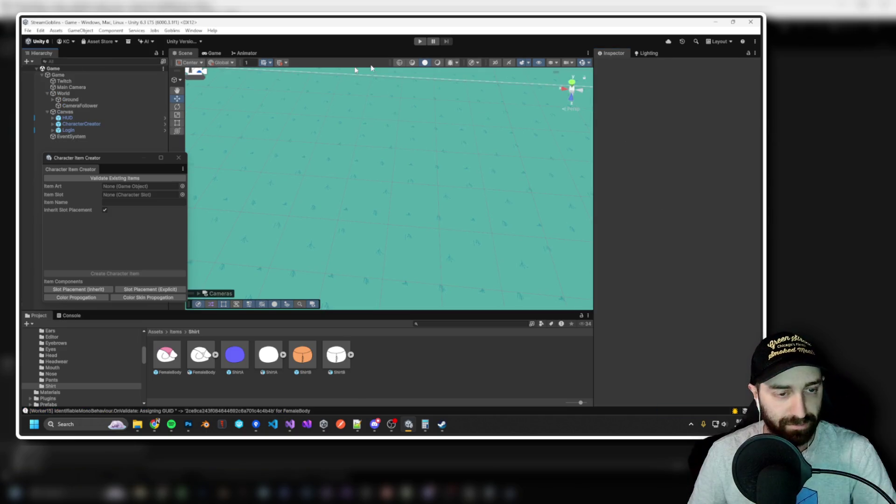
# Play the game and give the player goblin Normal eyes and the Afro.
pyautogui.click(421, 42)
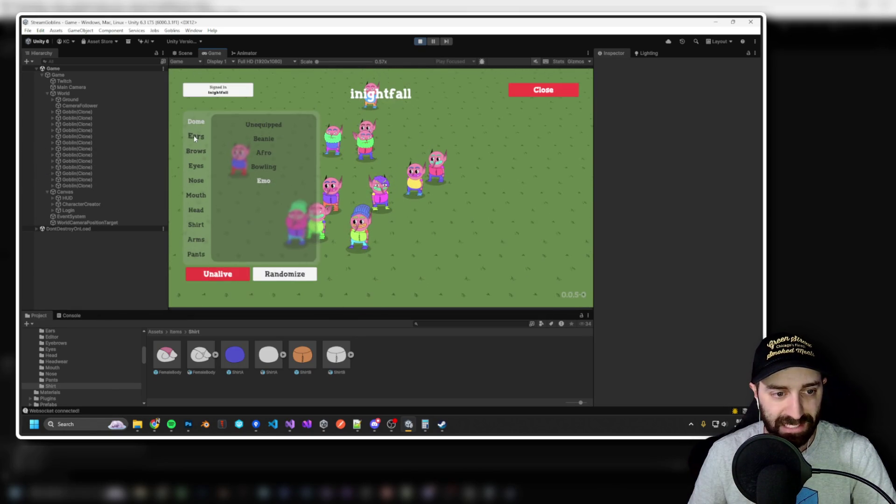
pyautogui.click(195, 136)
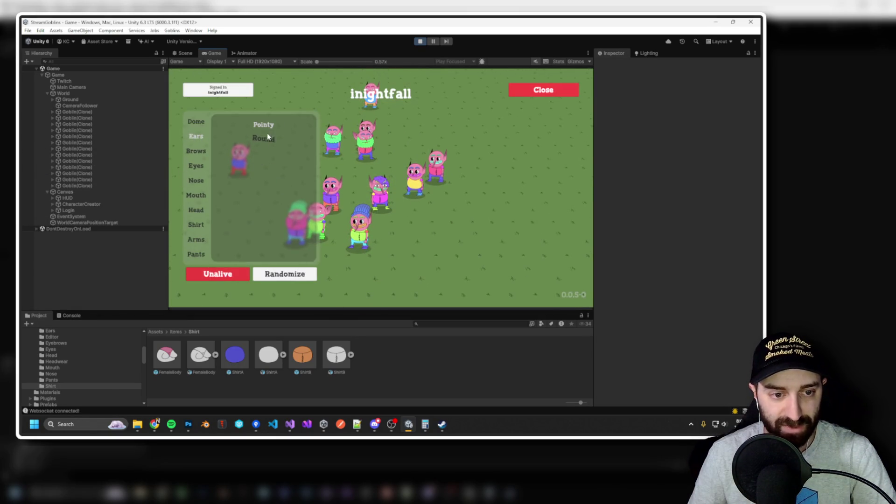
pyautogui.click(196, 166)
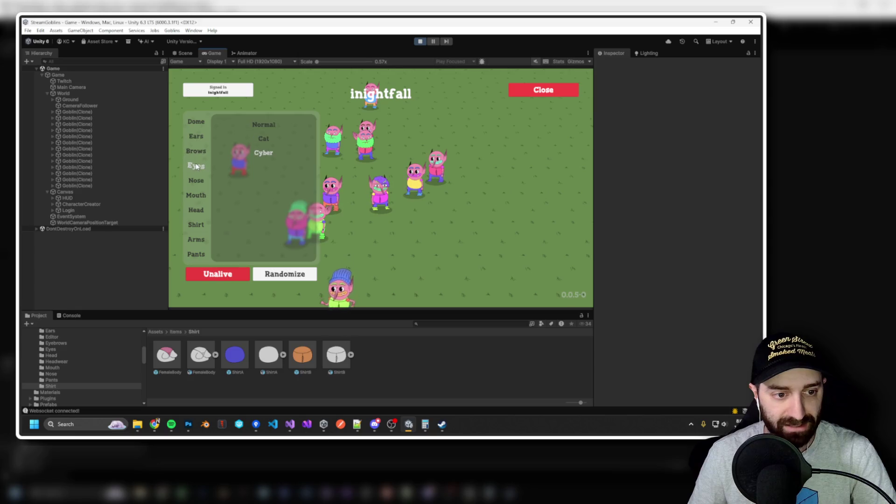
pyautogui.click(262, 126)
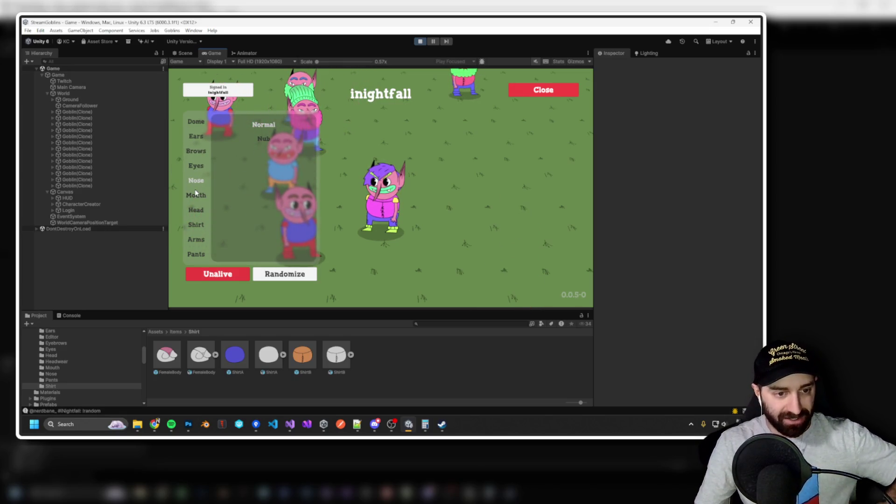
pyautogui.click(196, 210)
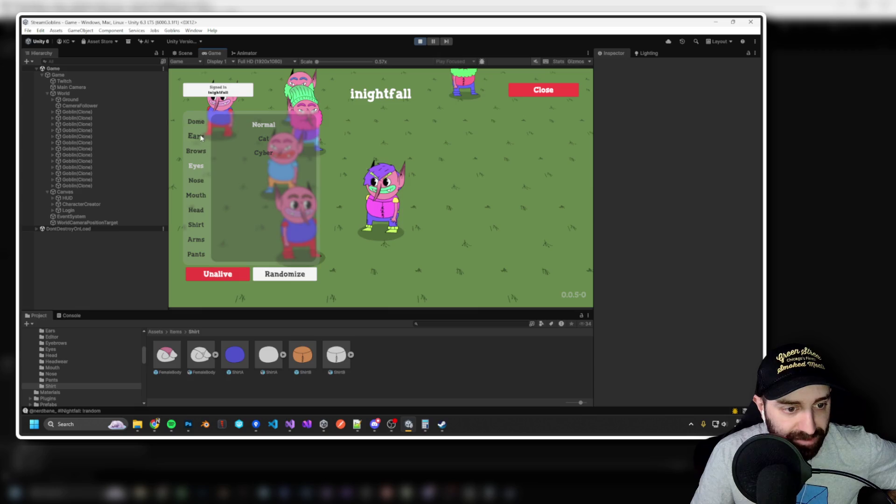
pyautogui.click(197, 122)
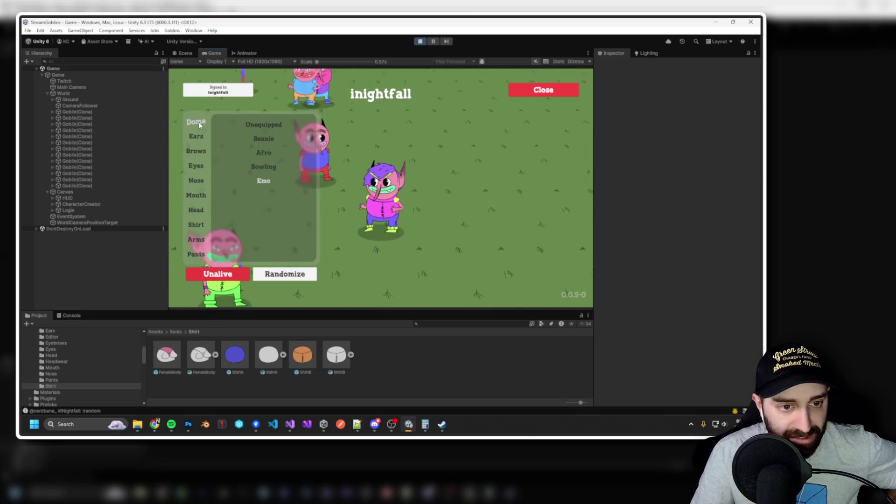
pyautogui.click(264, 152)
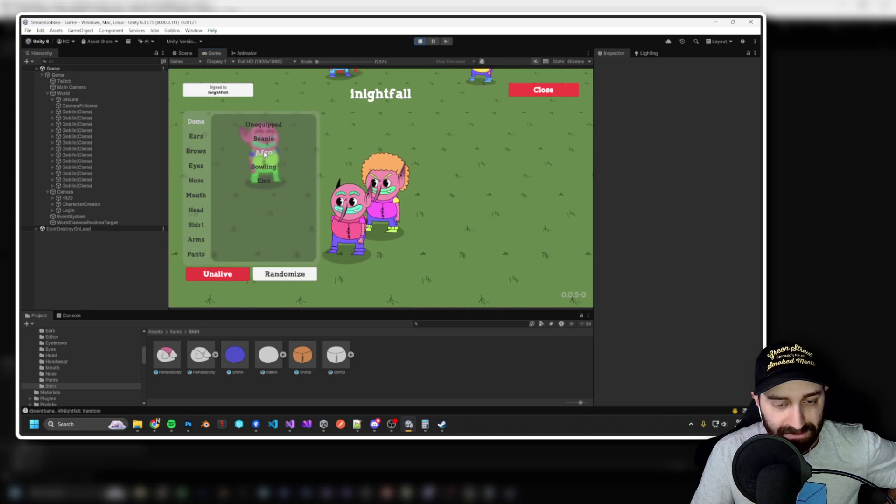
pyautogui.click(270, 139)
pyautogui.click(273, 152)
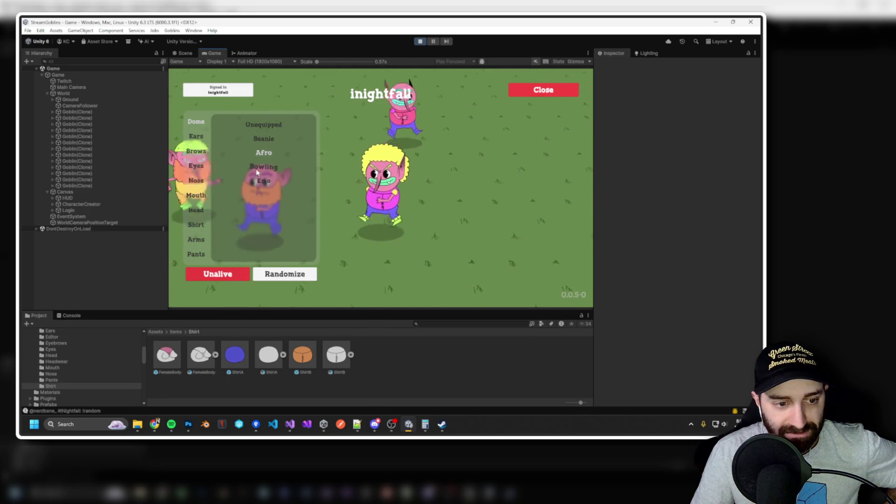
# Check that Awooga appears in the Shirt list, then close the character creator.
pyautogui.click(196, 225)
pyautogui.click(261, 151)
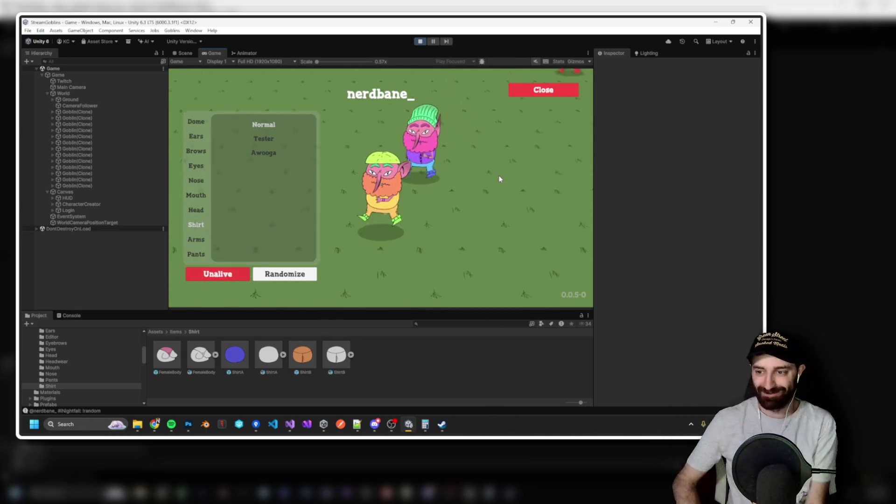
pyautogui.scroll(-5, 499, 175)
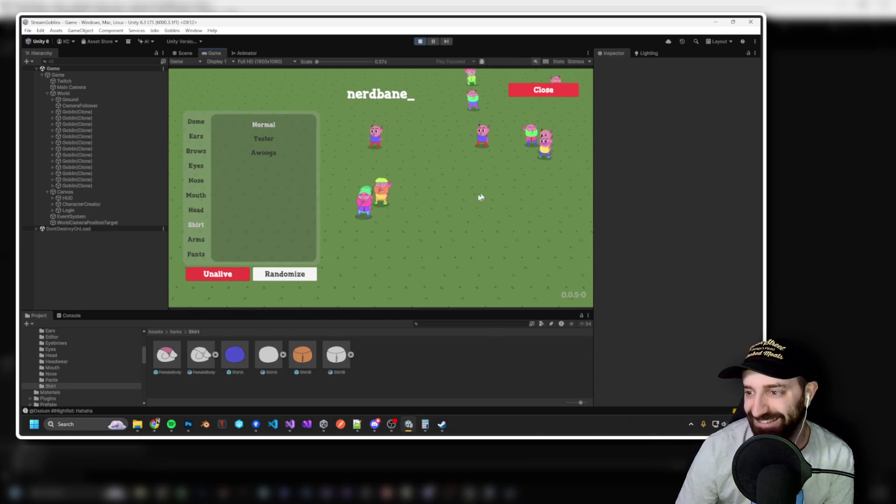
pyautogui.press('Escape')
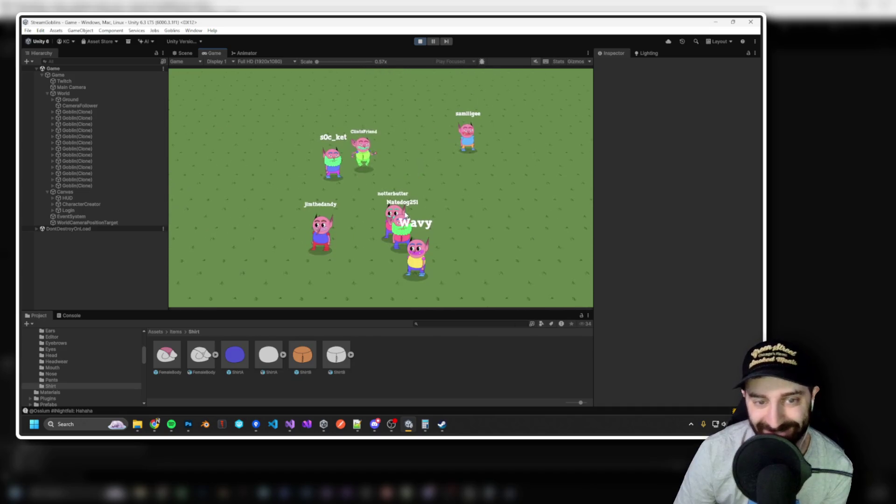
pyautogui.moveTo(405, 214); pyautogui.dragTo(320, 128)
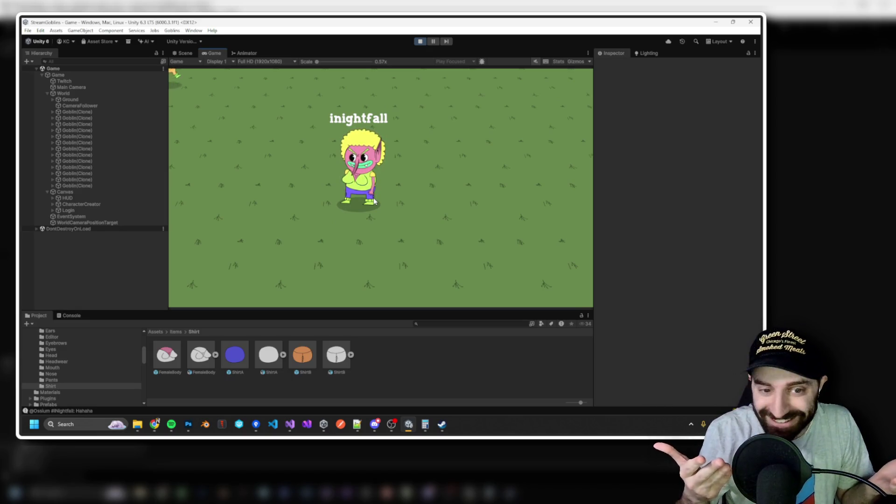
# Reopen the character creator on the afro-wearing player goblin, showing its Shirt list.
pyautogui.click(374, 198)
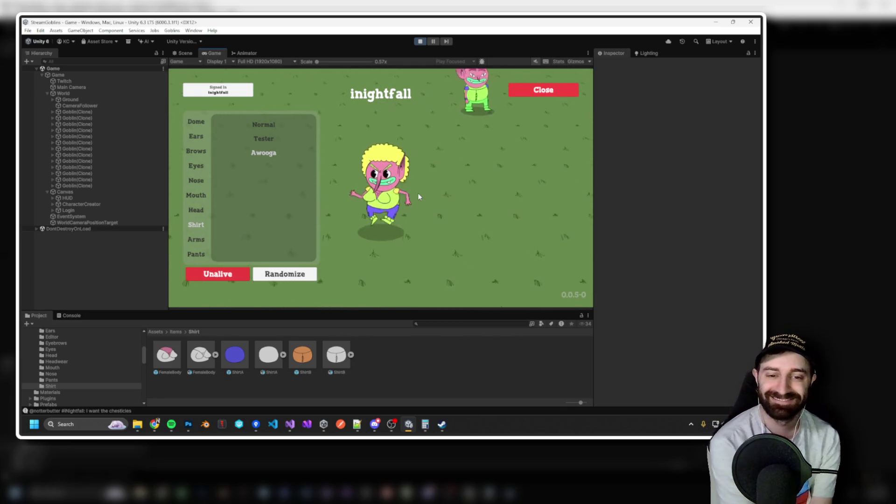
pyautogui.scroll(-3, 416, 163)
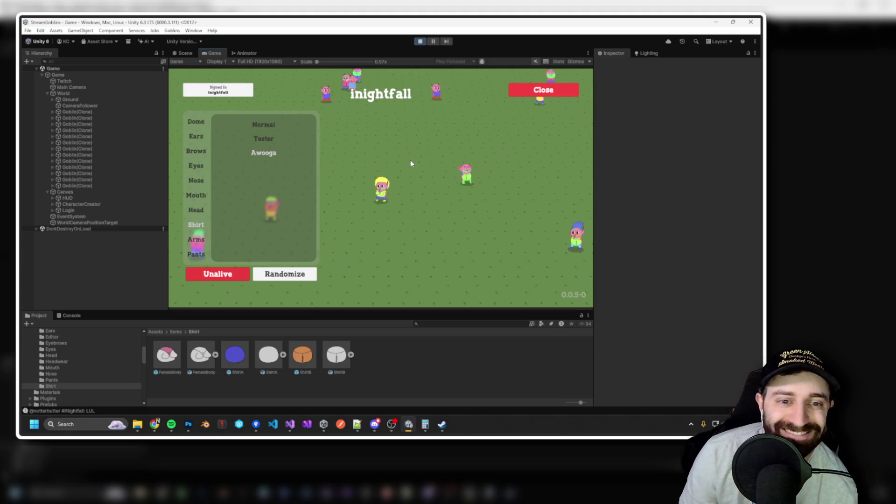
pyautogui.press('Escape')
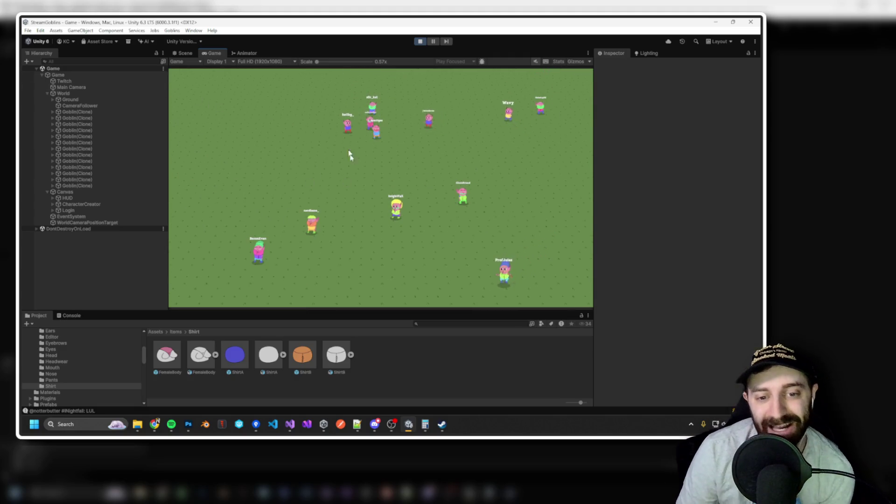
pyautogui.scroll(3, 350, 155)
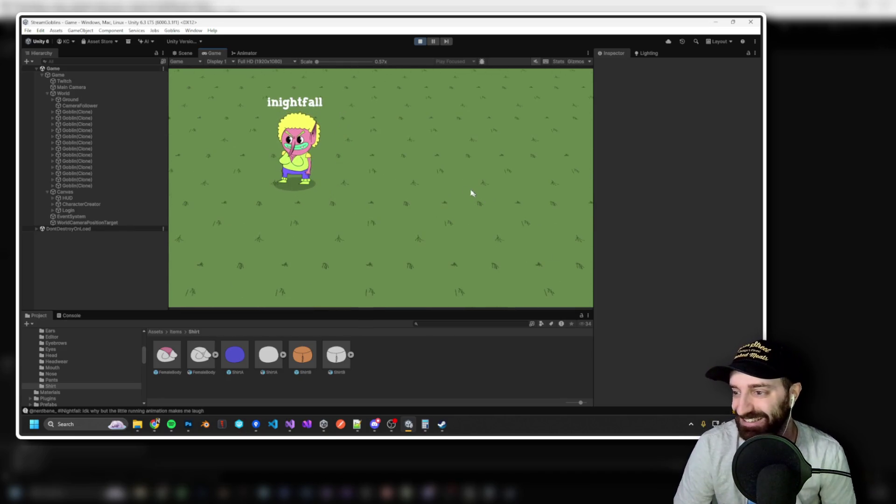
pyautogui.press('Escape')
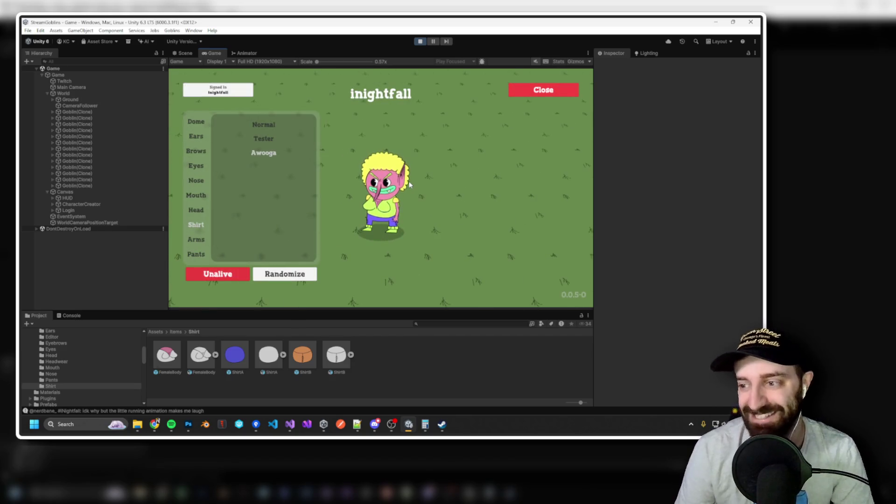
# Close the character creator to return to the goblin in the open world.
pyautogui.scroll(-3, 409, 184)
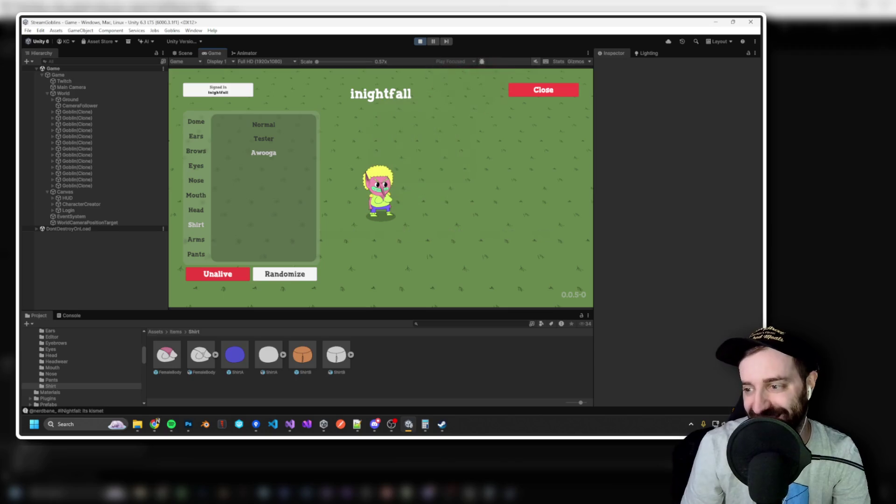
pyautogui.hotkey('alt', 'Tab')
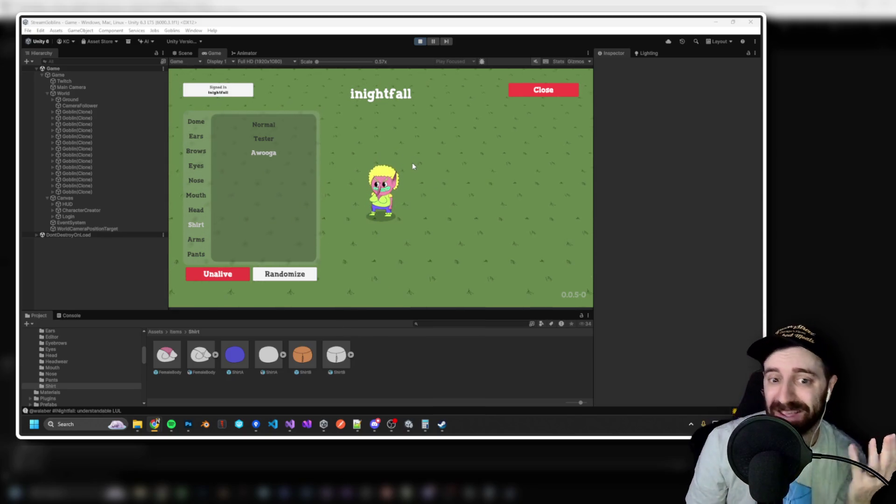
pyautogui.press('Escape')
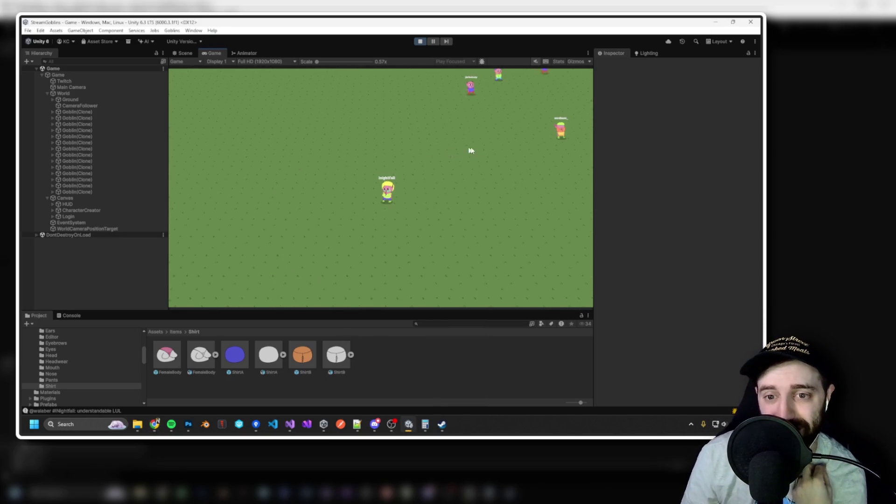
# Stop and restart the game, then open the character creator on a viewer's goblin.
pyautogui.click(419, 42)
pyautogui.click(420, 42)
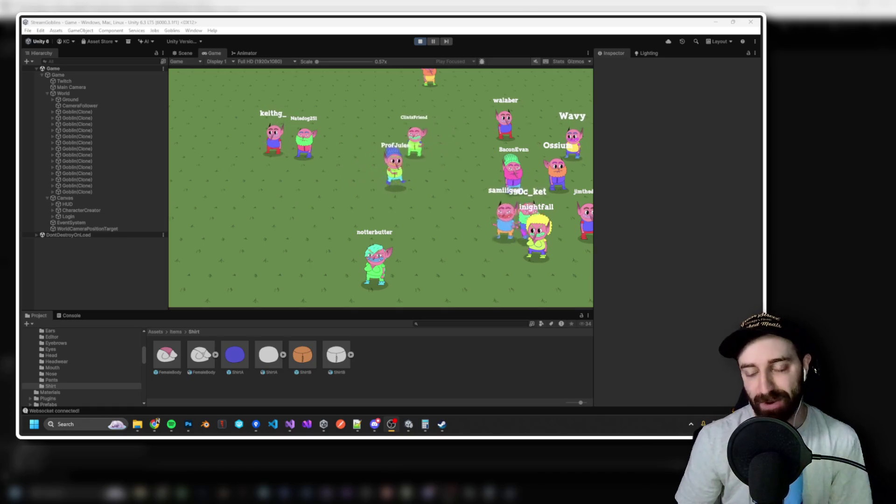
pyautogui.click(469, 162)
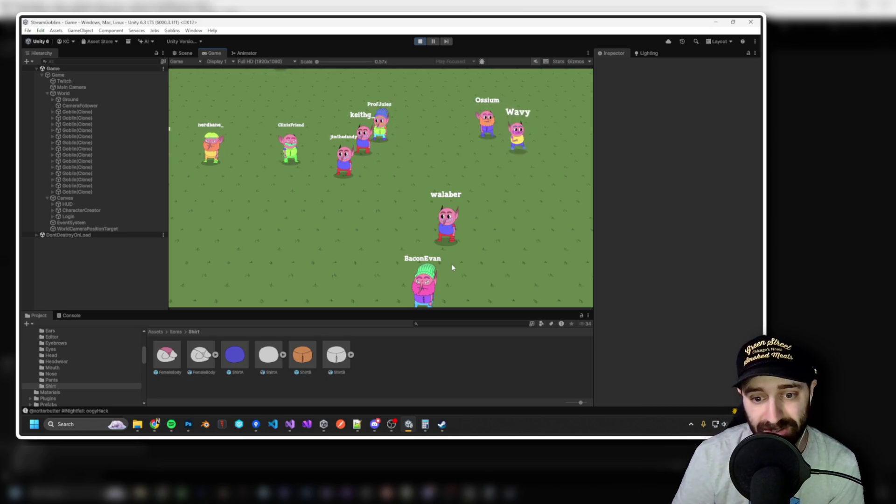
pyautogui.click(452, 225)
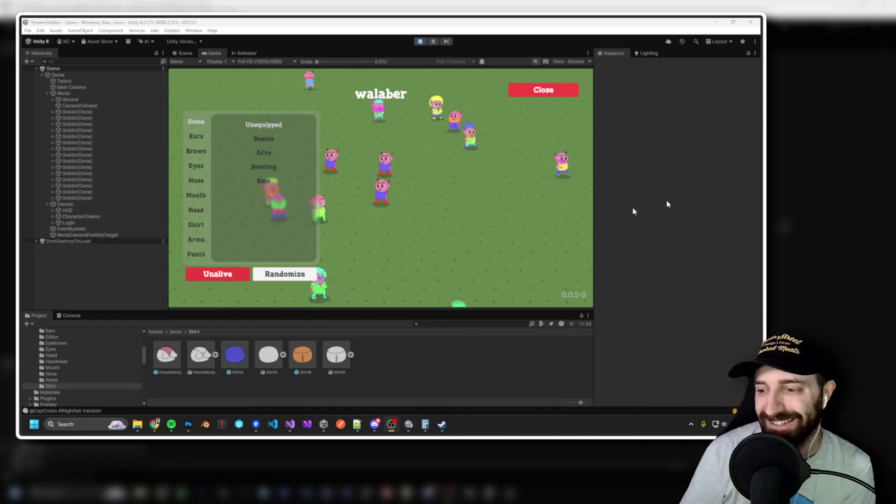
# Browse several viewers' goblins and their Brows options, then stop the game.
pyautogui.click(415, 218)
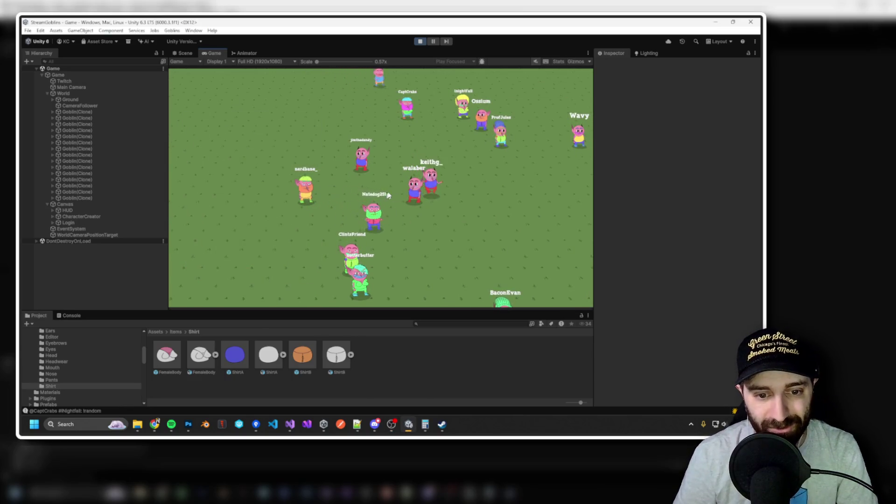
pyautogui.click(401, 140)
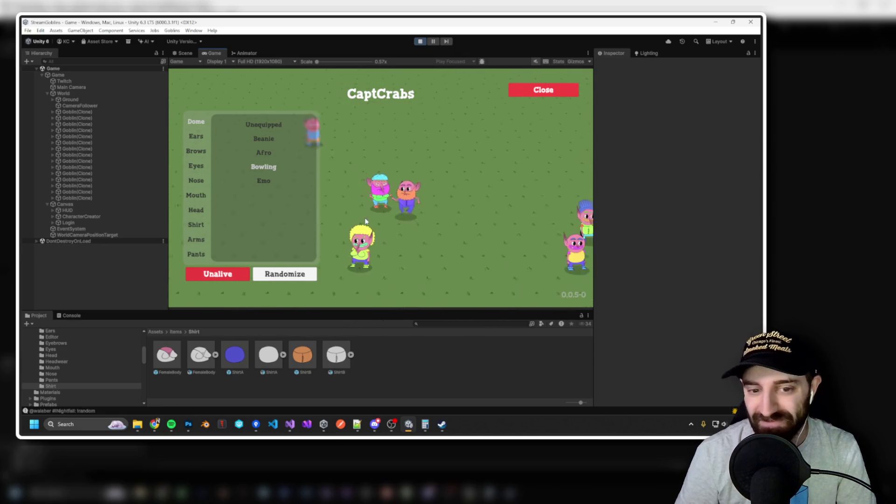
pyautogui.click(365, 221)
pyautogui.click(365, 220)
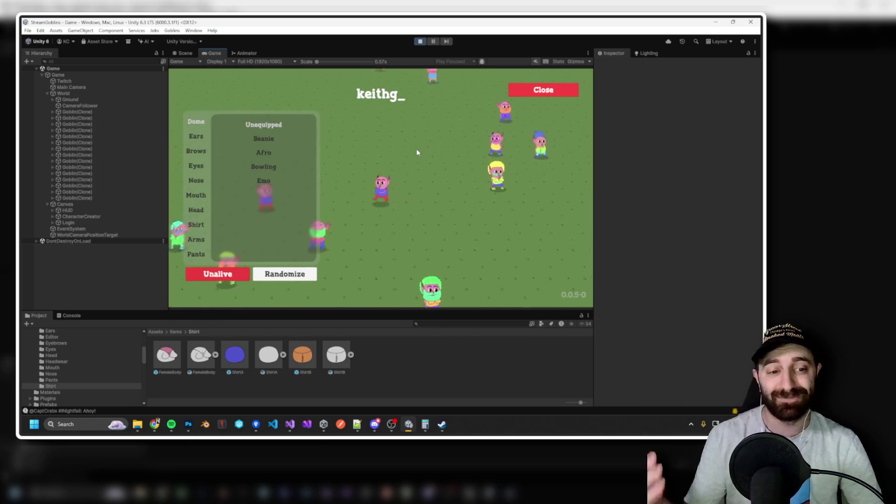
pyautogui.click(194, 135)
pyautogui.click(196, 153)
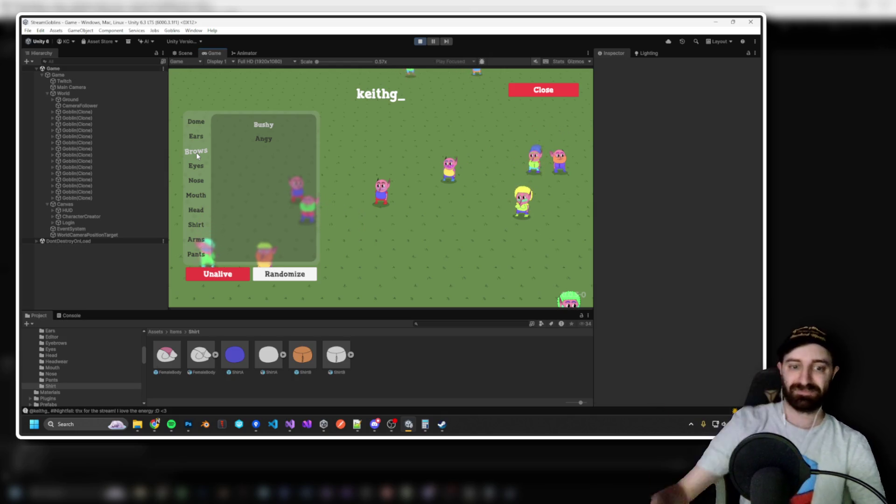
pyautogui.click(537, 91)
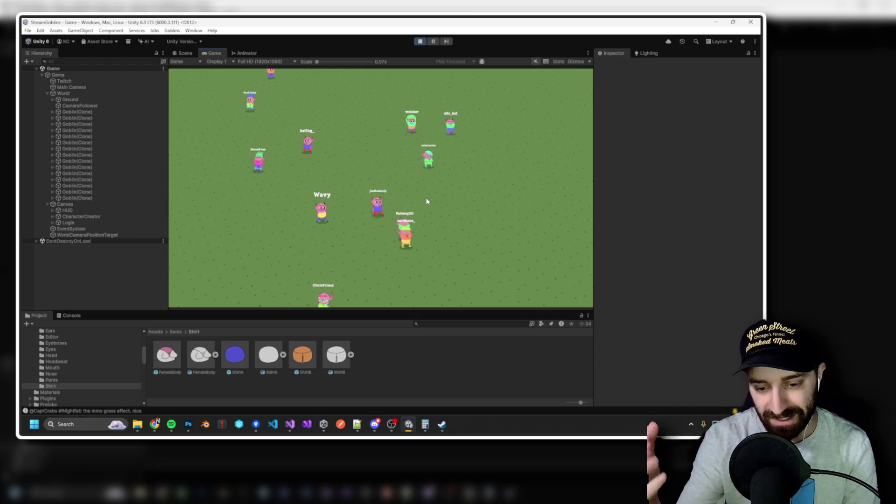
pyautogui.scroll(5, 387, 205)
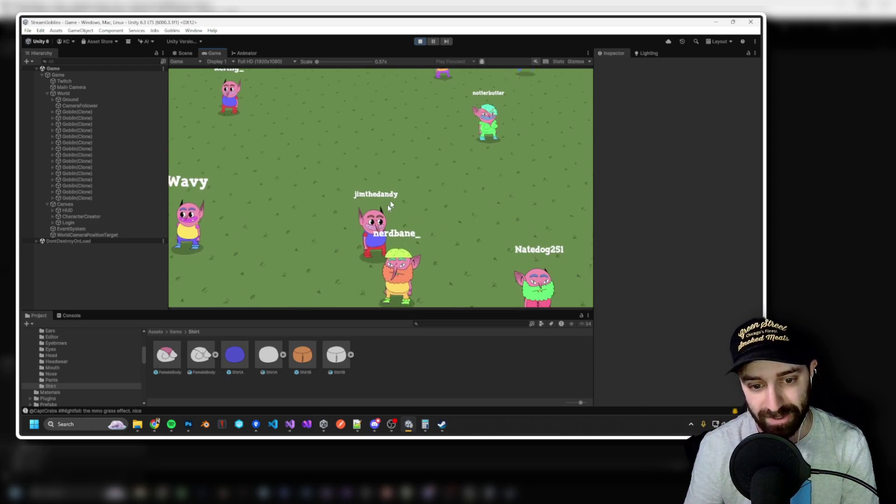
pyautogui.click(425, 44)
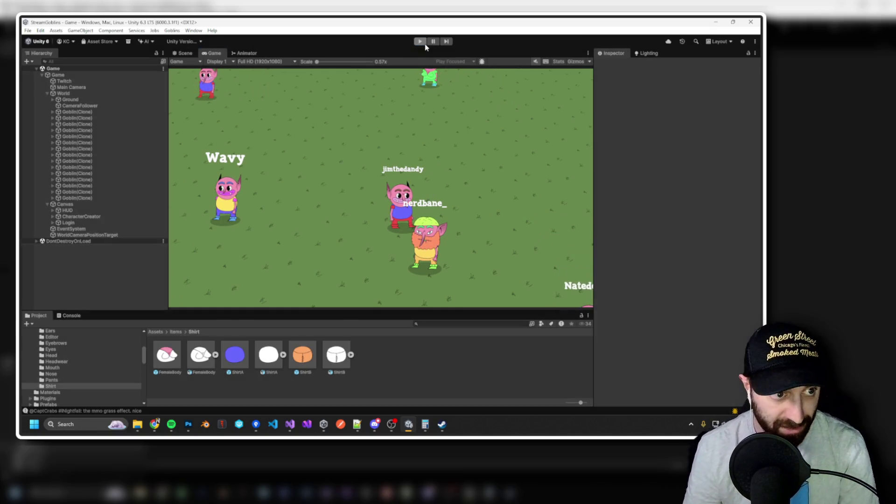
# Set the Game object's Game Mode to Viewer, play, and browse another body-part category.
pyautogui.click(58, 75)
pyautogui.click(707, 153)
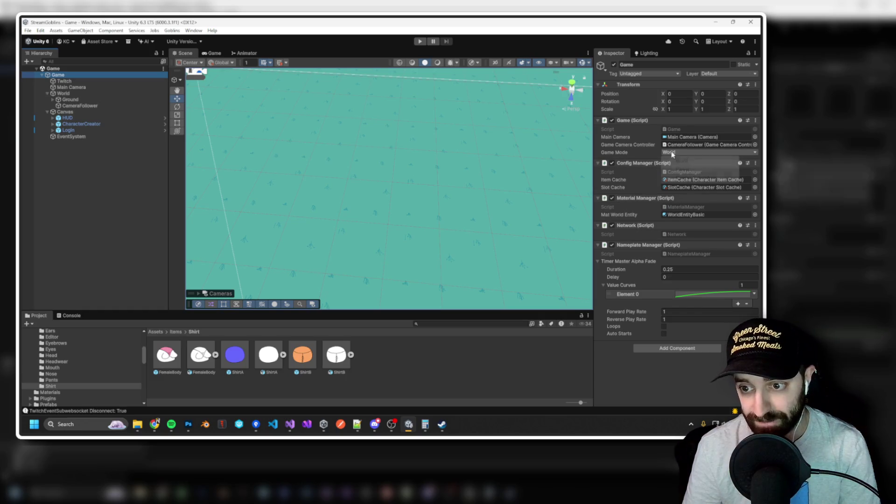
pyautogui.click(682, 169)
pyautogui.click(421, 42)
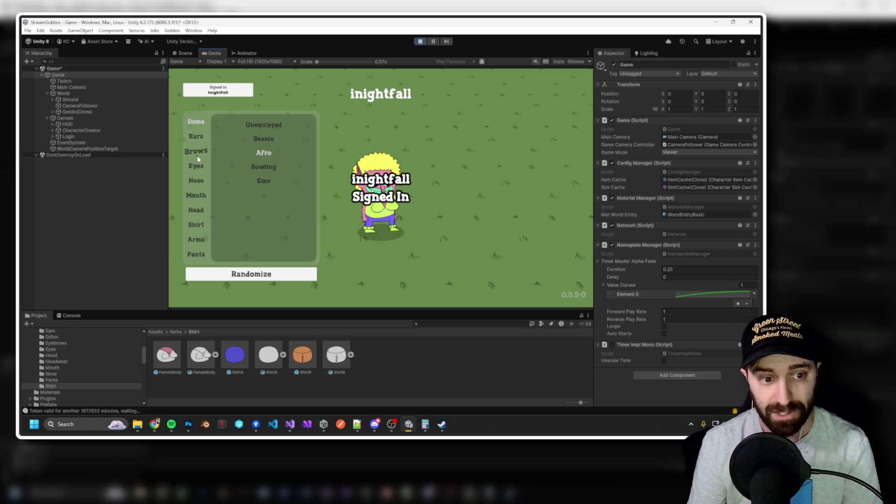
pyautogui.click(198, 210)
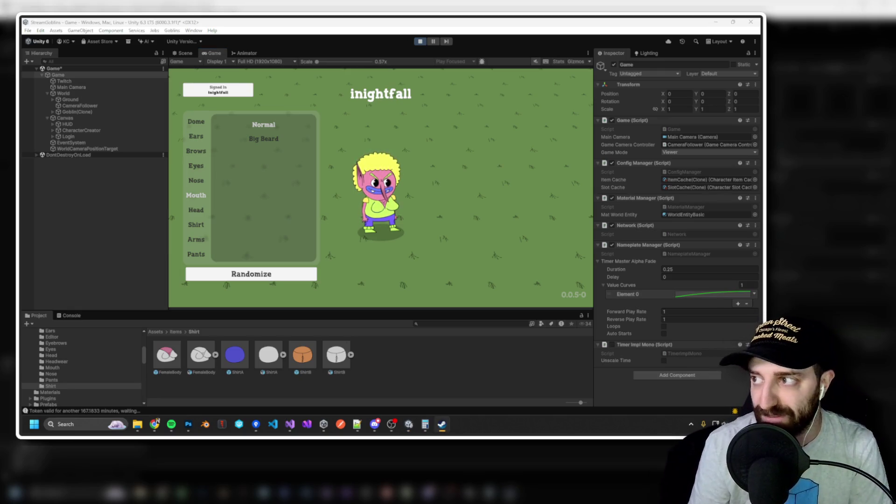
# Stop play, set Game Mode back to World, restart the game, then bring up the Steam store page.
pyautogui.click(419, 41)
pyautogui.click(670, 152)
pyautogui.click(682, 161)
pyautogui.click(421, 42)
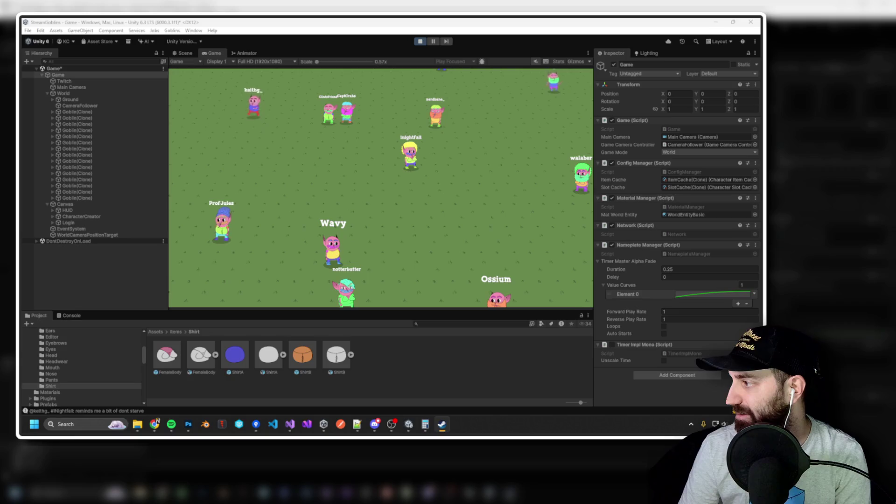
pyautogui.press('super+shift+Left')
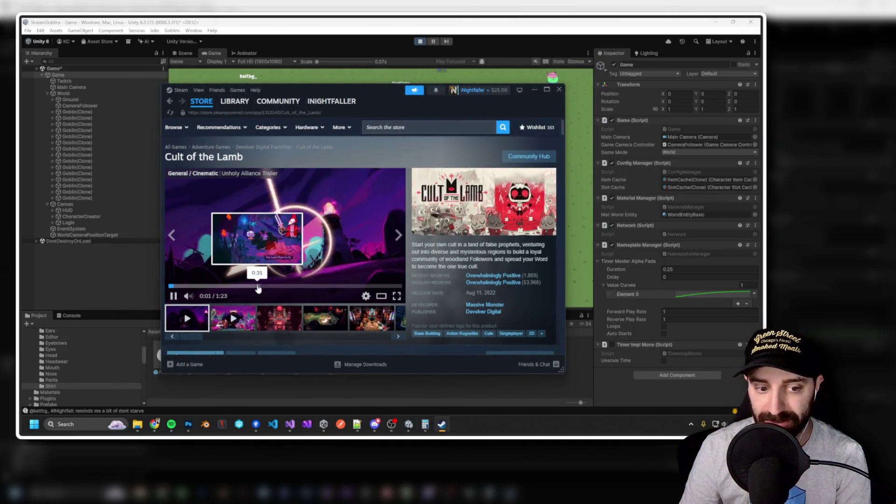
# Skip ahead and pause the Cult of the Lamb trailer, then move the Steam window off screen.
pyautogui.click(290, 286)
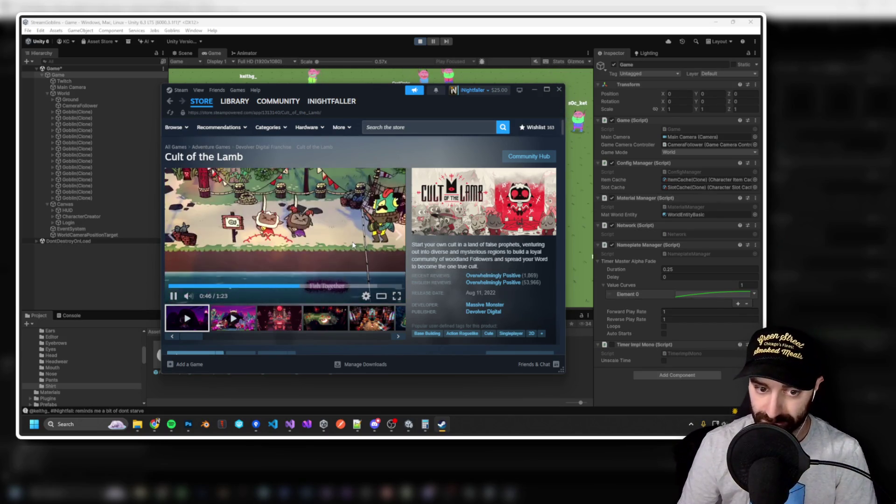
pyautogui.click(344, 238)
pyautogui.moveTo(343, 119); pyautogui.dragTo(895, 136)
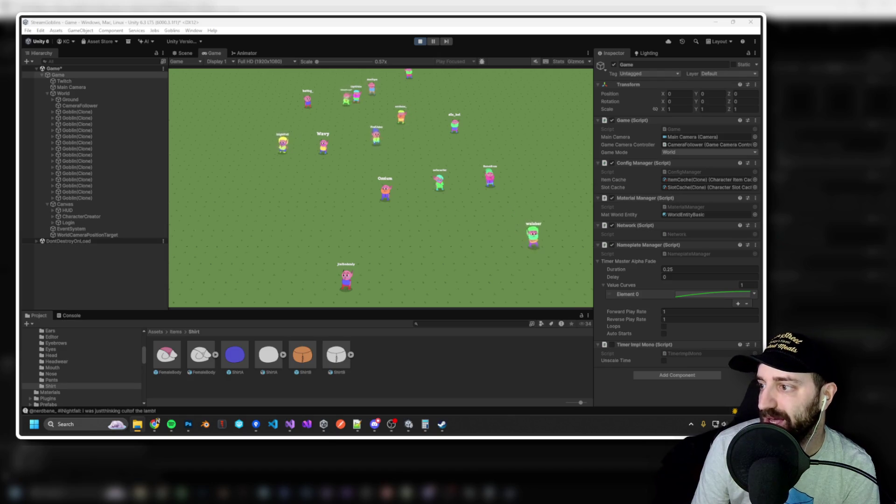
# Bring up the Env Assets folder of 15 PSB files and shift its window up-left.
pyautogui.hotkey('alt', 'Tab')
pyautogui.moveTo(495, 116); pyautogui.dragTo(427, 89)
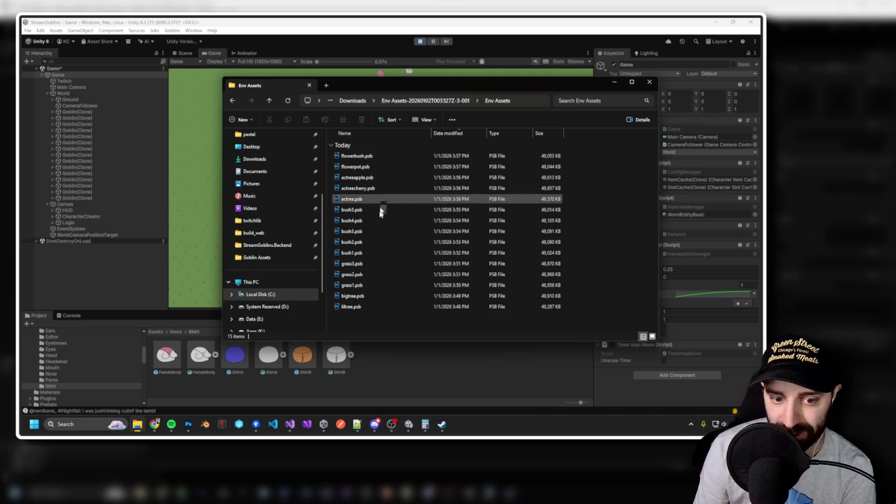
# Open bigtree.psb and flowerpot.psb from the Env Assets folder in Photoshop.
pyautogui.doubleClick(364, 296)
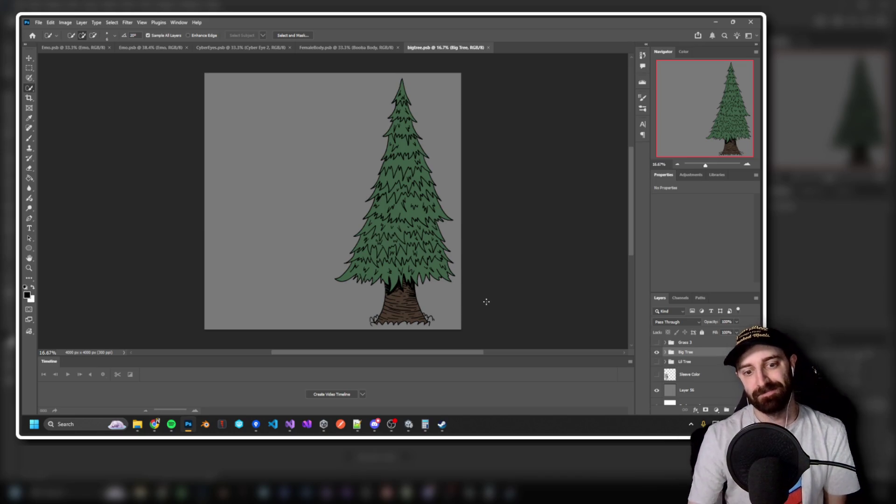
pyautogui.hotkey('alt', 'Tab')
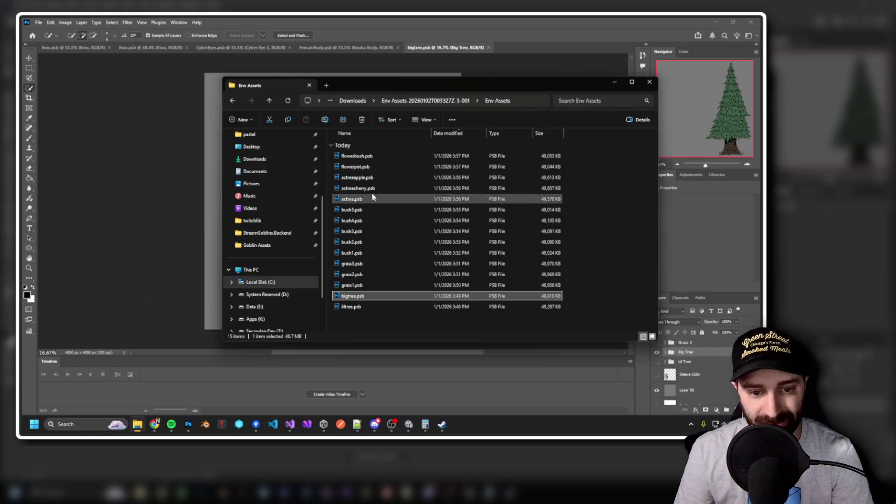
pyautogui.click(368, 164)
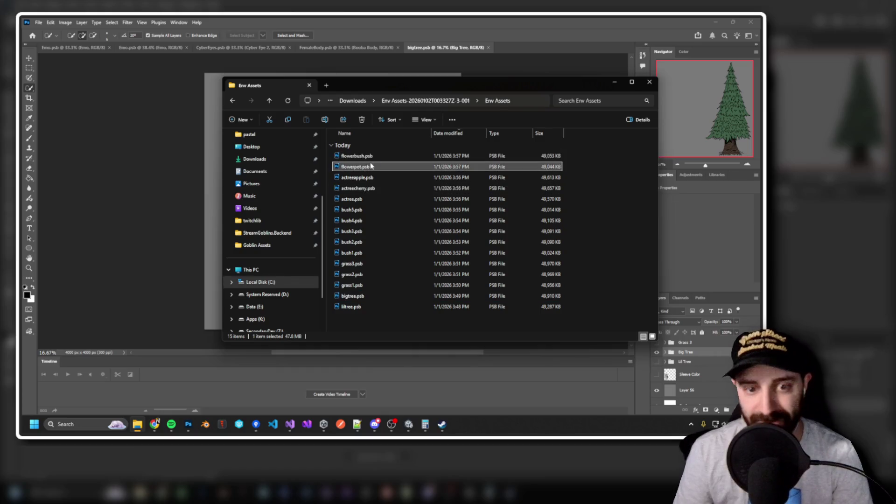
pyautogui.hotkey('alt', 'Tab')
# Zoom in on the flowerpot artwork, then return to the bigtree.psb document.
pyautogui.scroll(5, 396, 280)
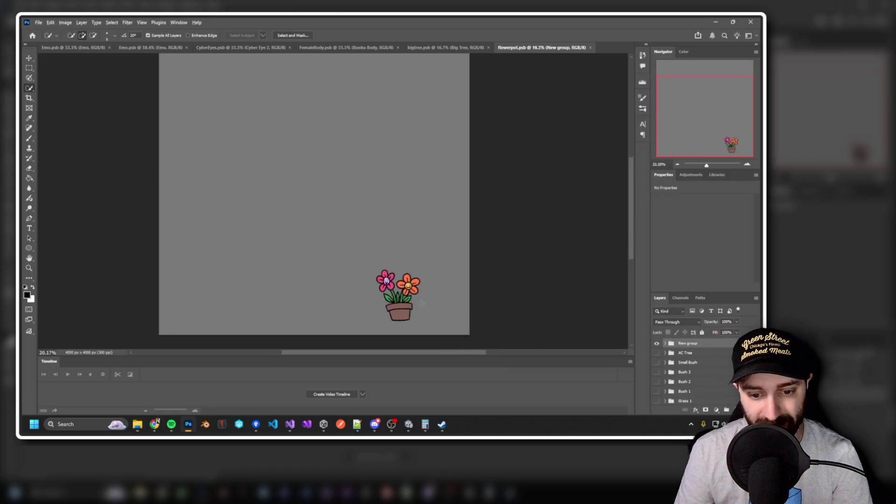
pyautogui.scroll(-2, 313, 233)
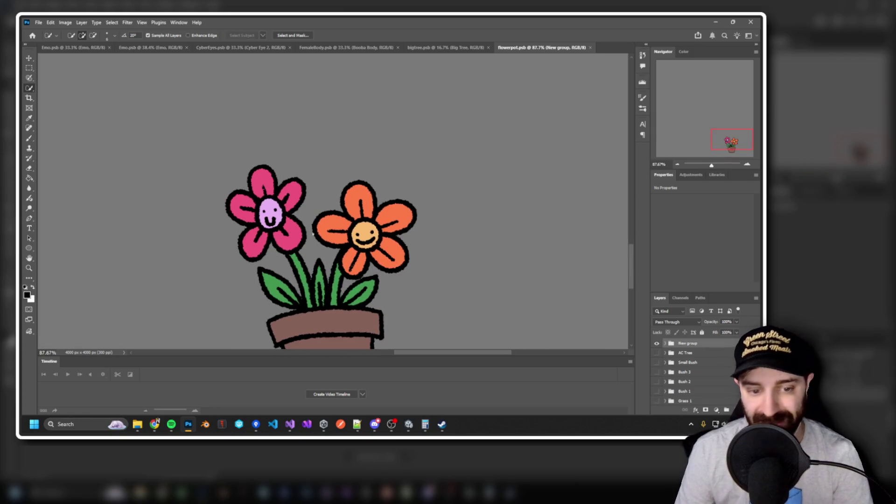
pyautogui.scroll(-1, 321, 223)
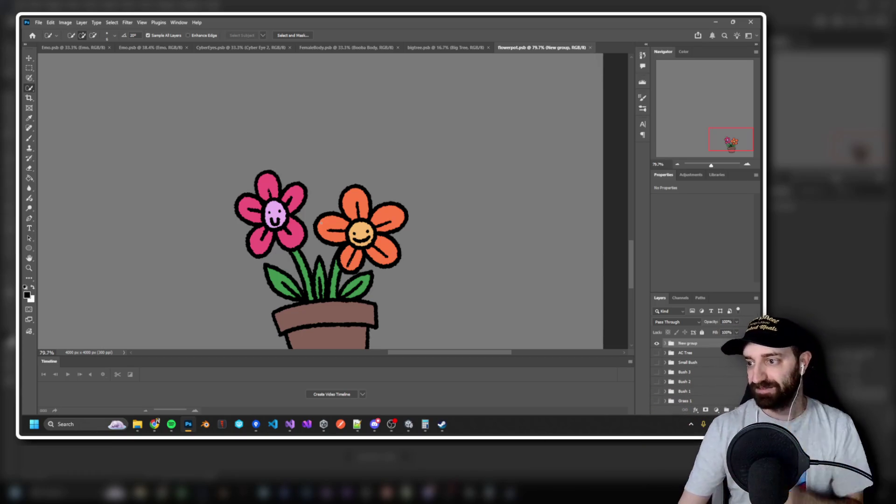
pyautogui.click(460, 49)
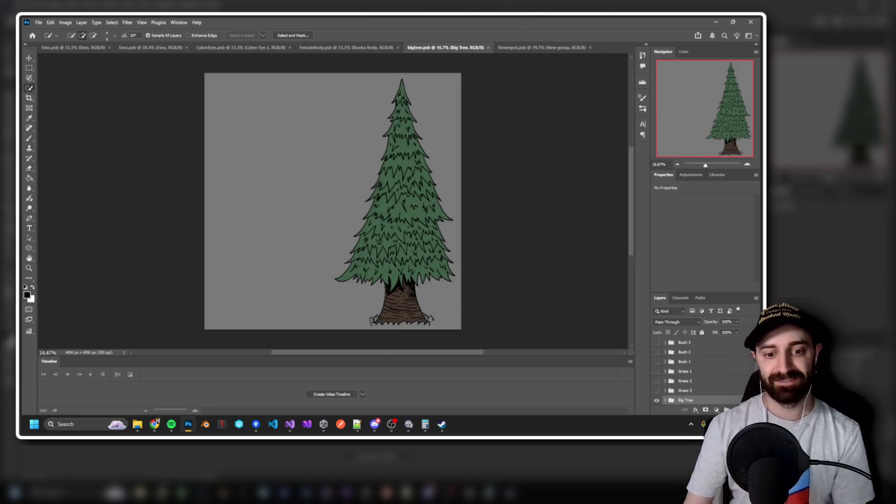